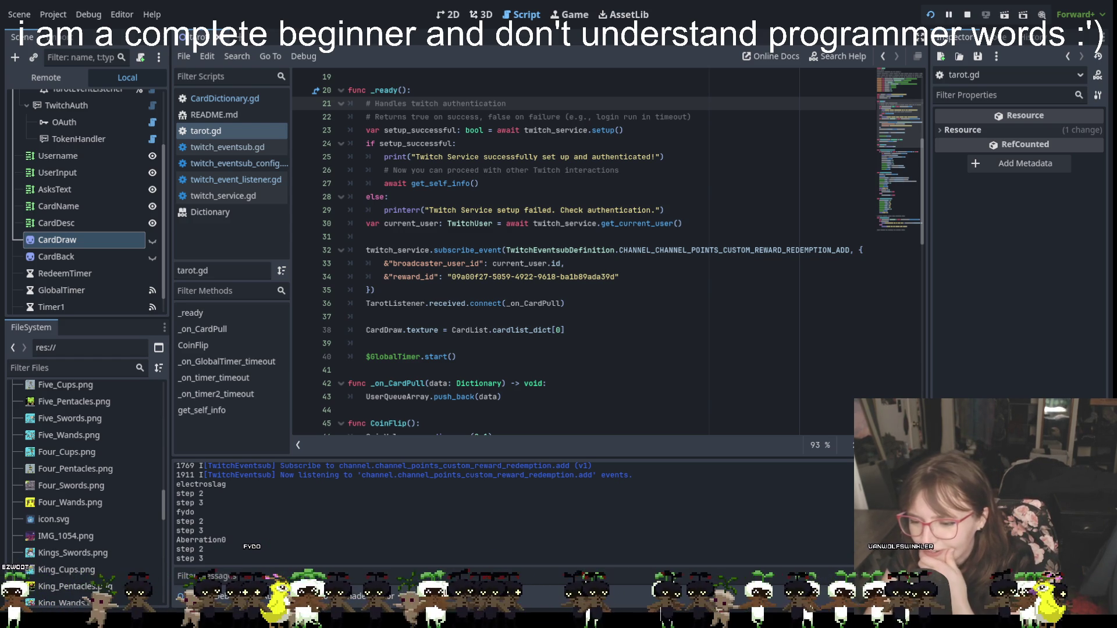
# Bring the browser showing the itch.io Date or Dodge demo page in front of Godot.
pyautogui.hotkey('alt', 'Tab')
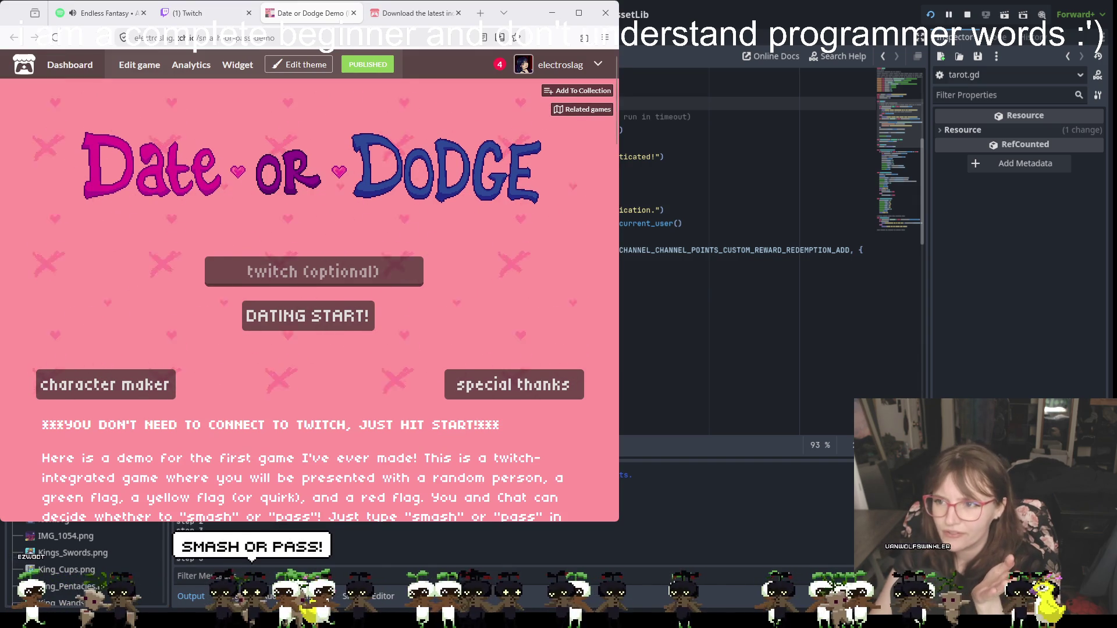
# Enter the streamer's Twitch channel name in the 'twitch (optional)' field, correcting a typo.
pyautogui.click(314, 271)
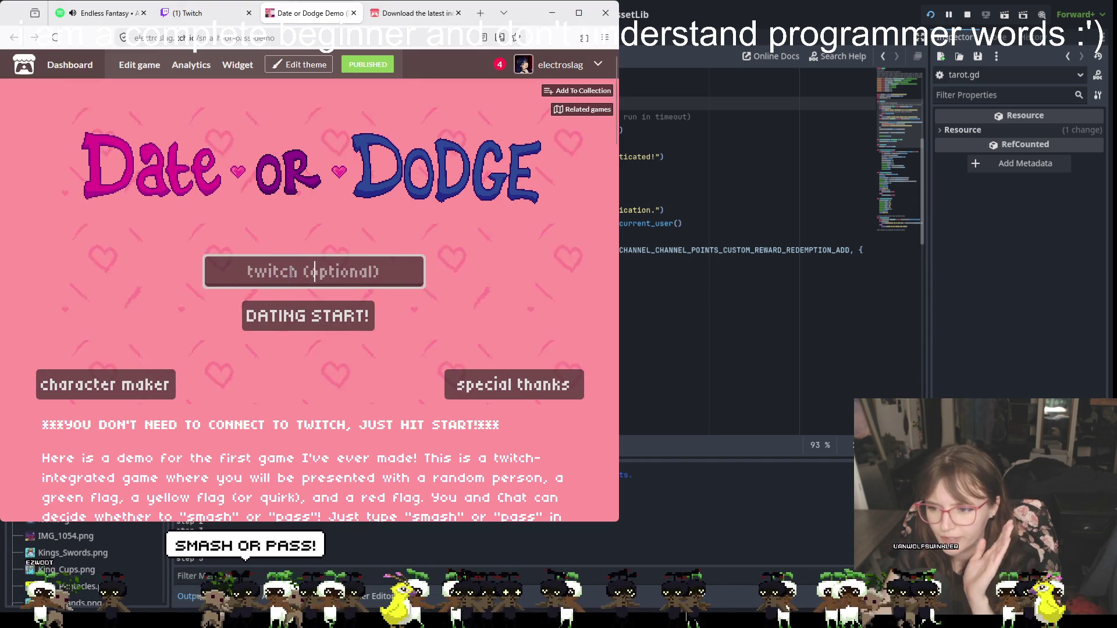
pyautogui.write('el;ectro')
pyautogui.press('BackSpace')
pyautogui.press('BackSpace')
pyautogui.press('BackSpace')
pyautogui.write('ele')
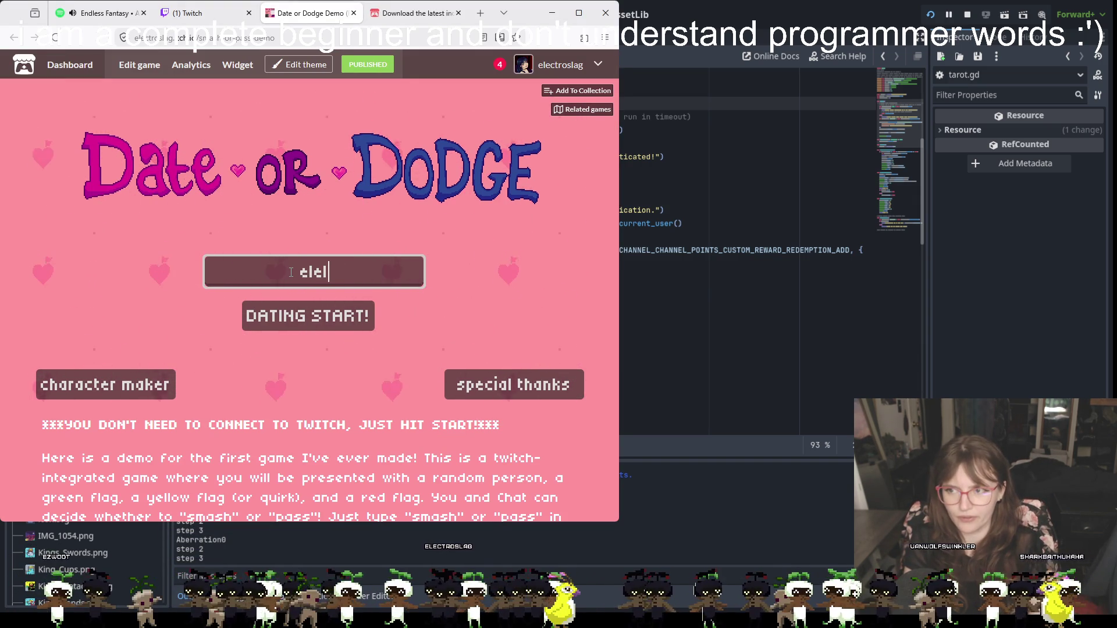
pyautogui.write('ctroslag')
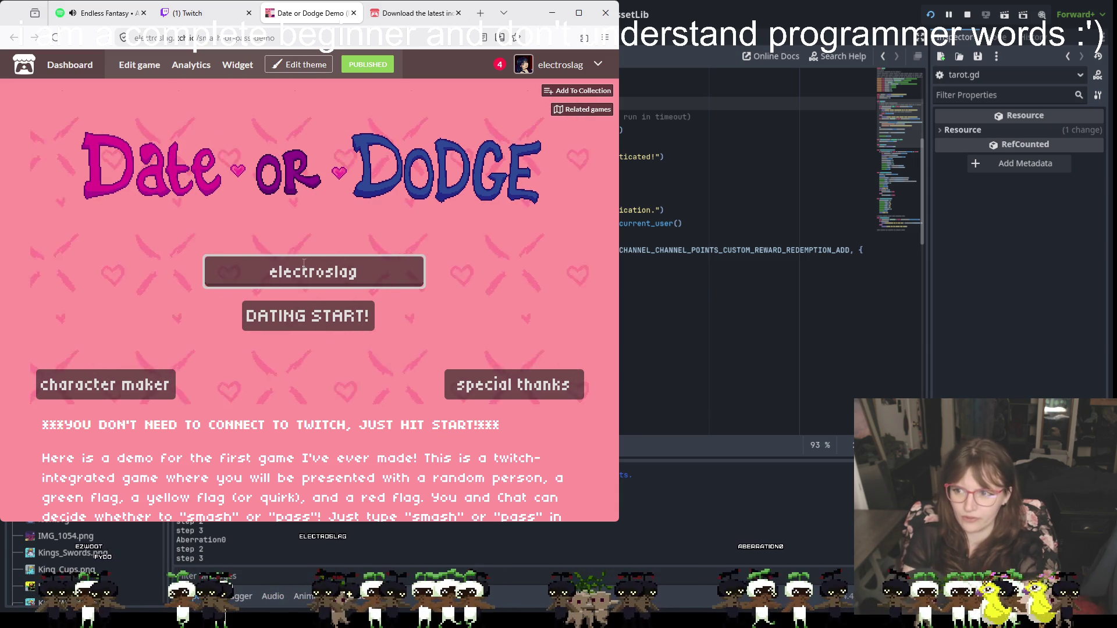
# Play a Date or Dodge round asking SMALLTALK and HOBBIES, then close the demo tab.
pyautogui.click(364, 315)
pyautogui.click(314, 248)
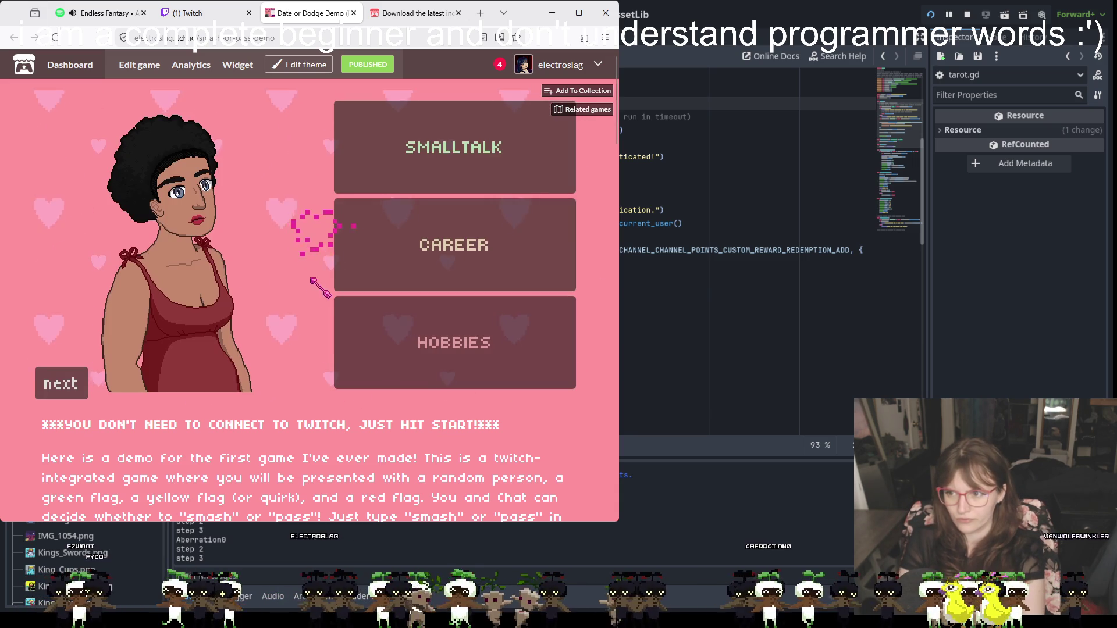
pyautogui.click(407, 148)
pyautogui.click(436, 327)
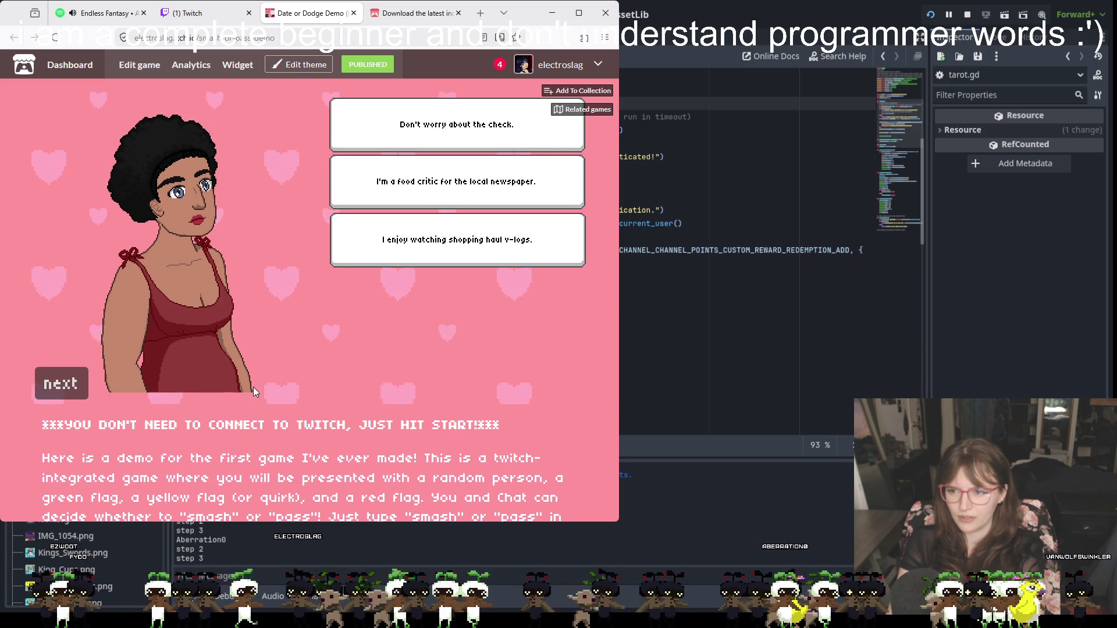
pyautogui.click(81, 393)
pyautogui.click(70, 390)
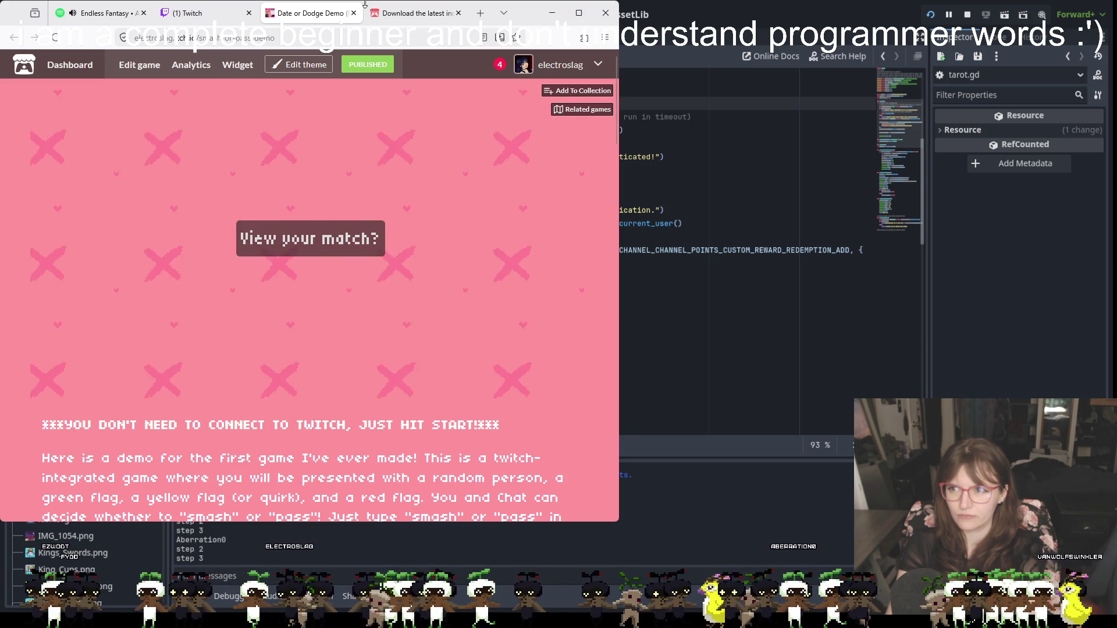
pyautogui.hotkey('ctrl', 'w')
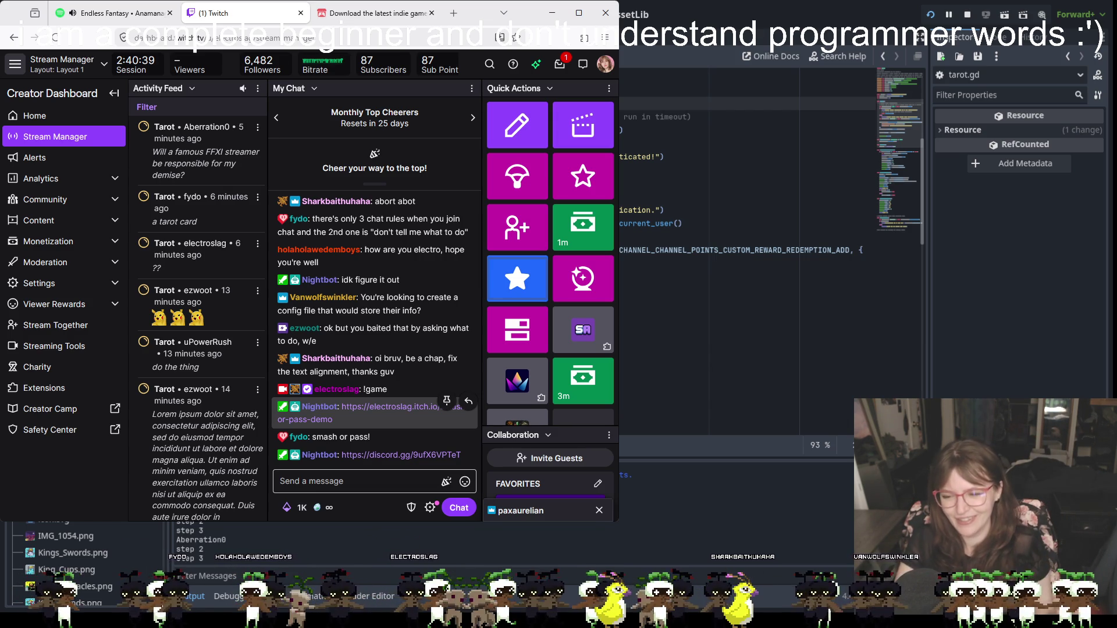
# Switch from the Twitch Stream Manager back to the Godot tarot.gd script editor.
pyautogui.hotkey('alt', 'Tab')
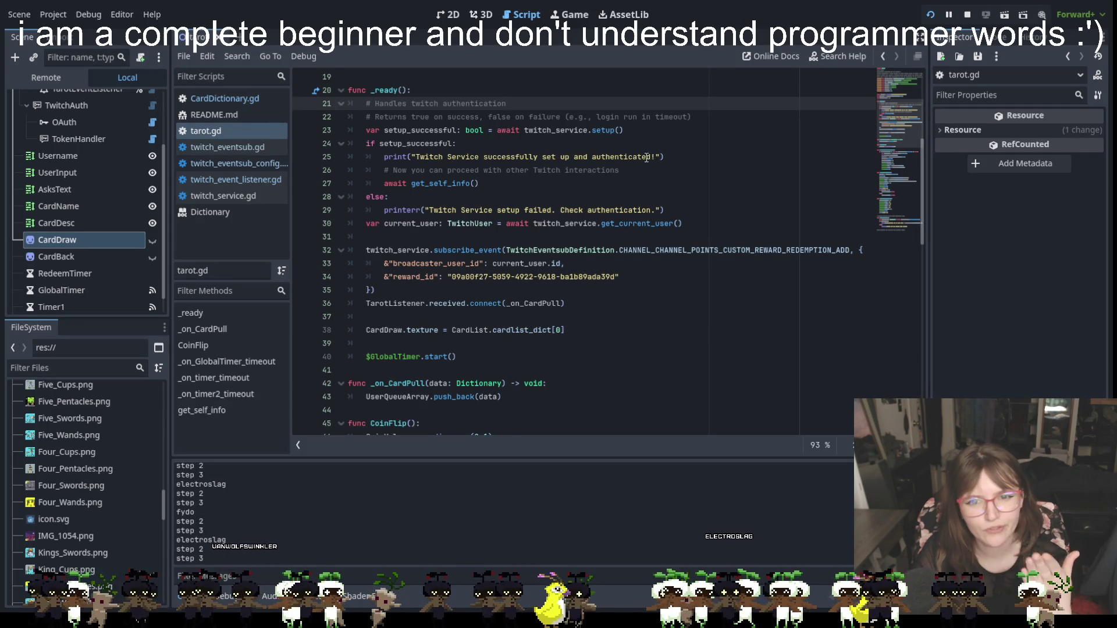
# Show the tarot layout in the 2D view and select the UserInput label to inspect its text.
pyautogui.click(448, 14)
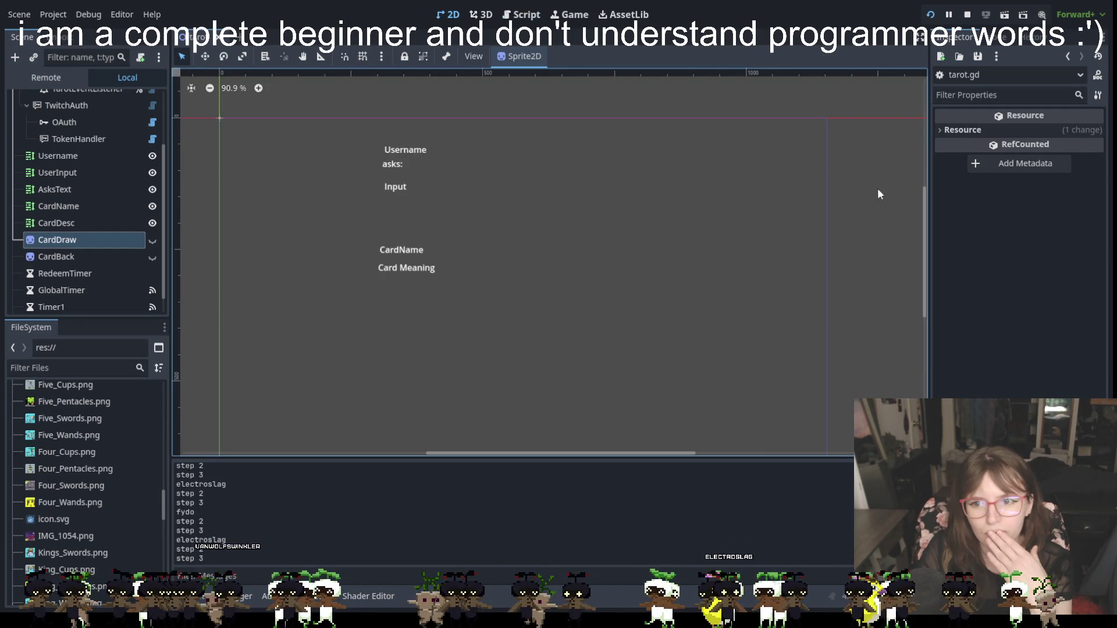
pyautogui.click(403, 150)
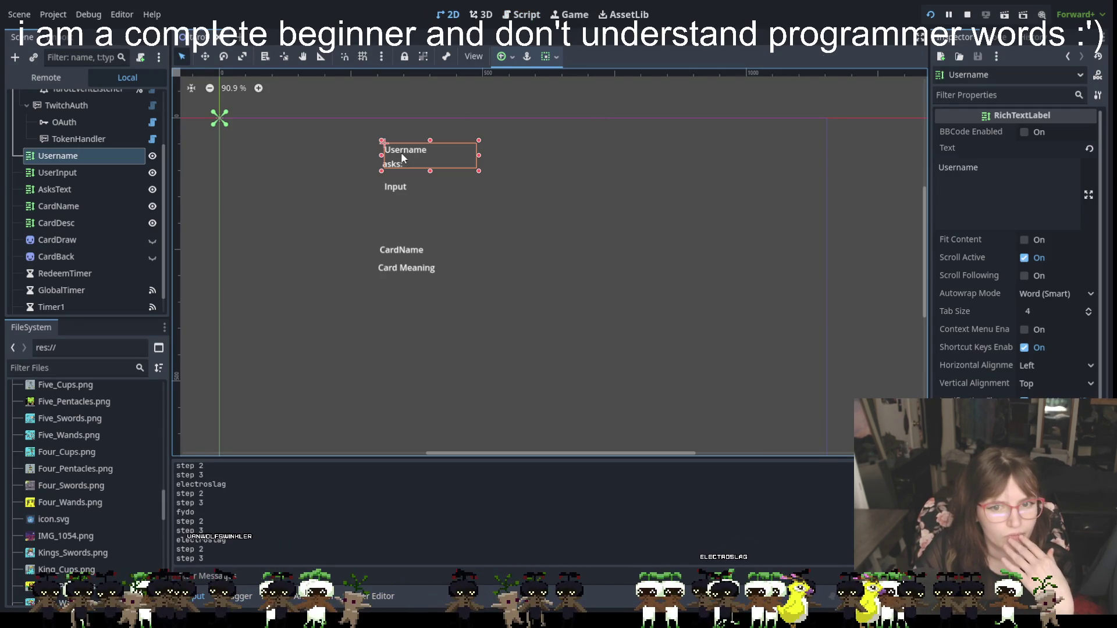
pyautogui.click(401, 188)
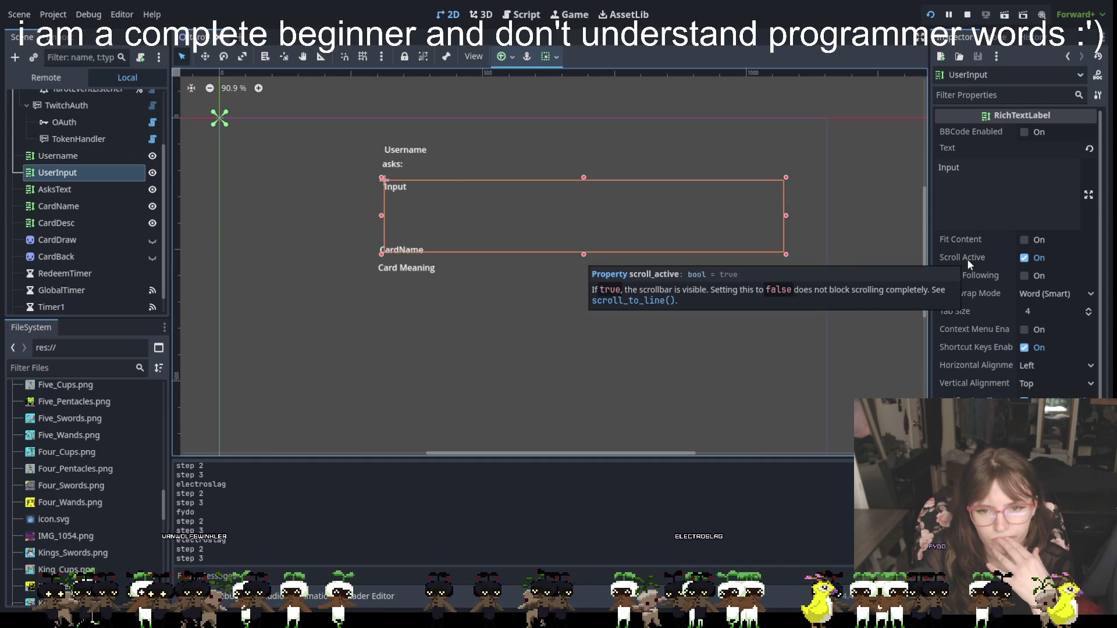
pyautogui.scroll(-5, 967, 260)
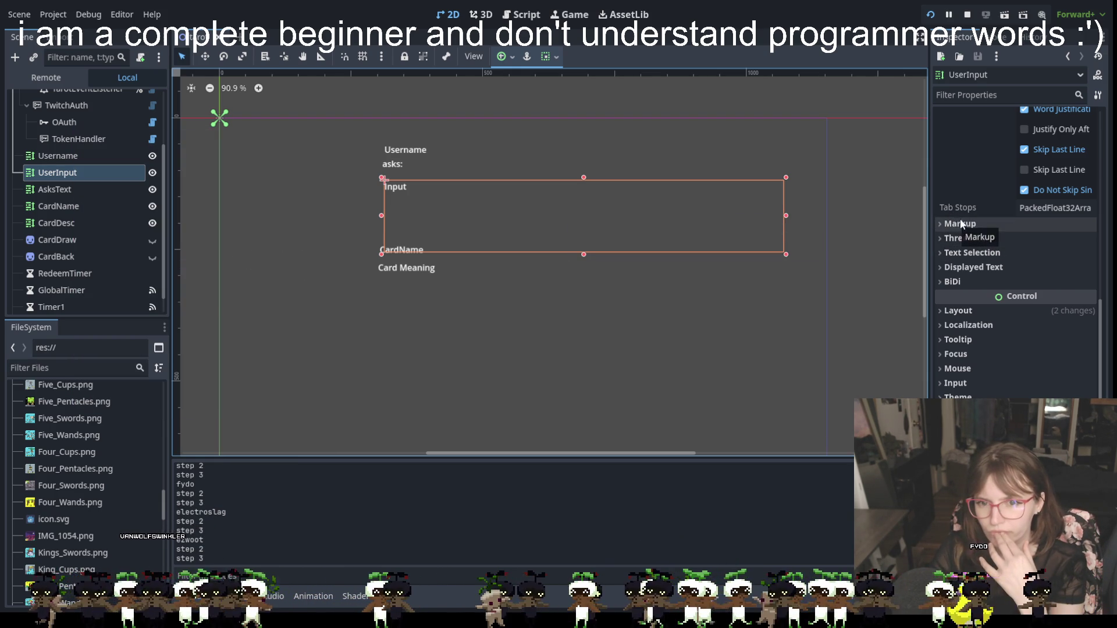
pyautogui.scroll(5, 984, 200)
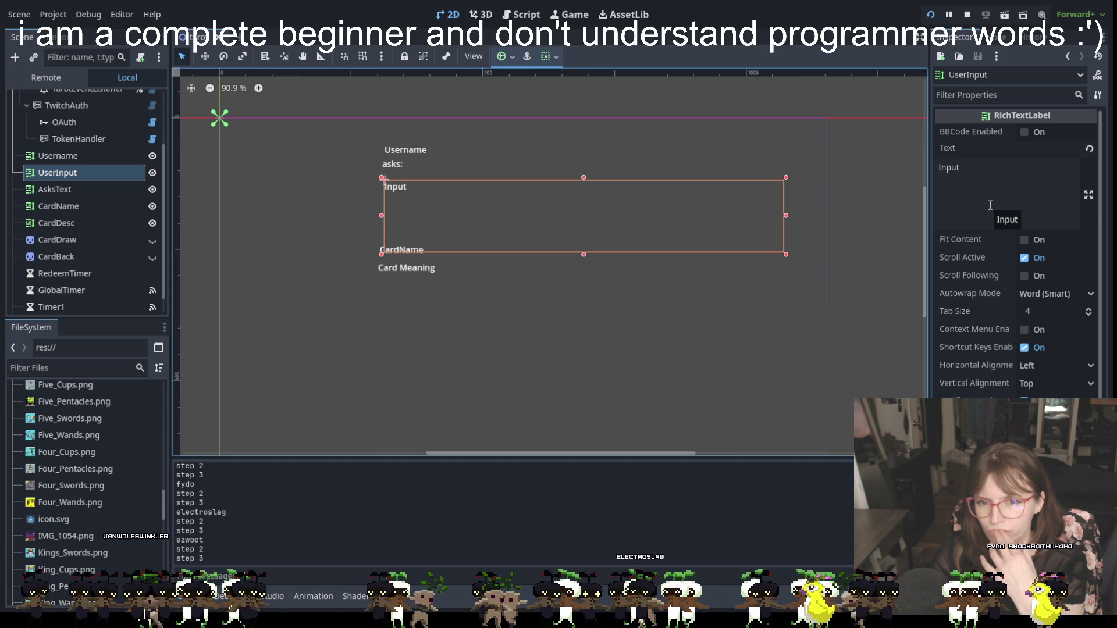
pyautogui.click(987, 169)
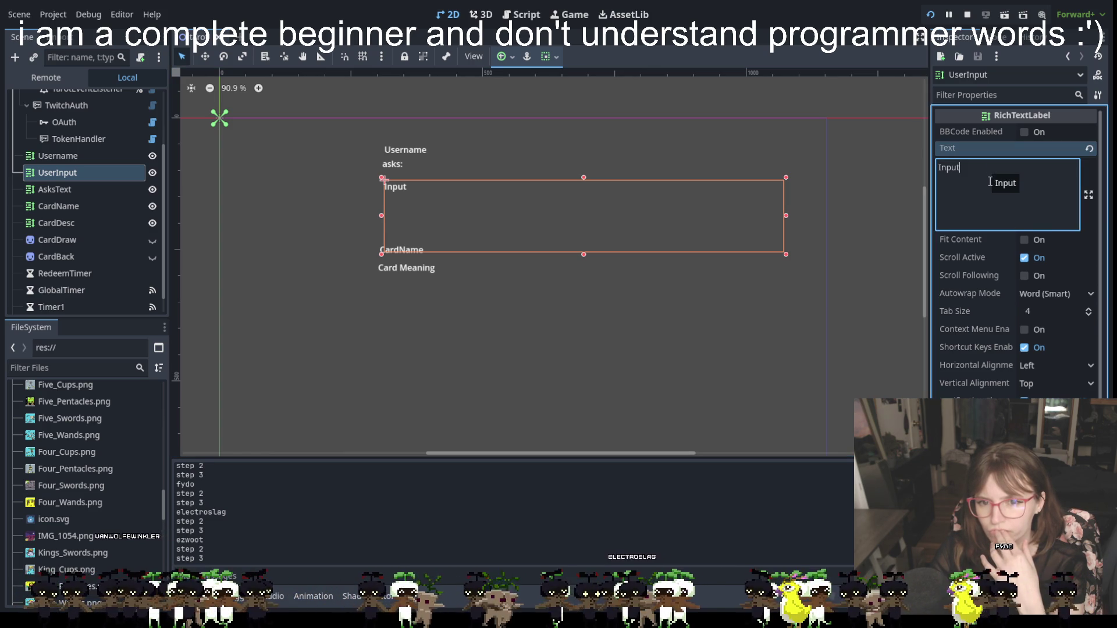
pyautogui.scroll(-2, 1024, 240)
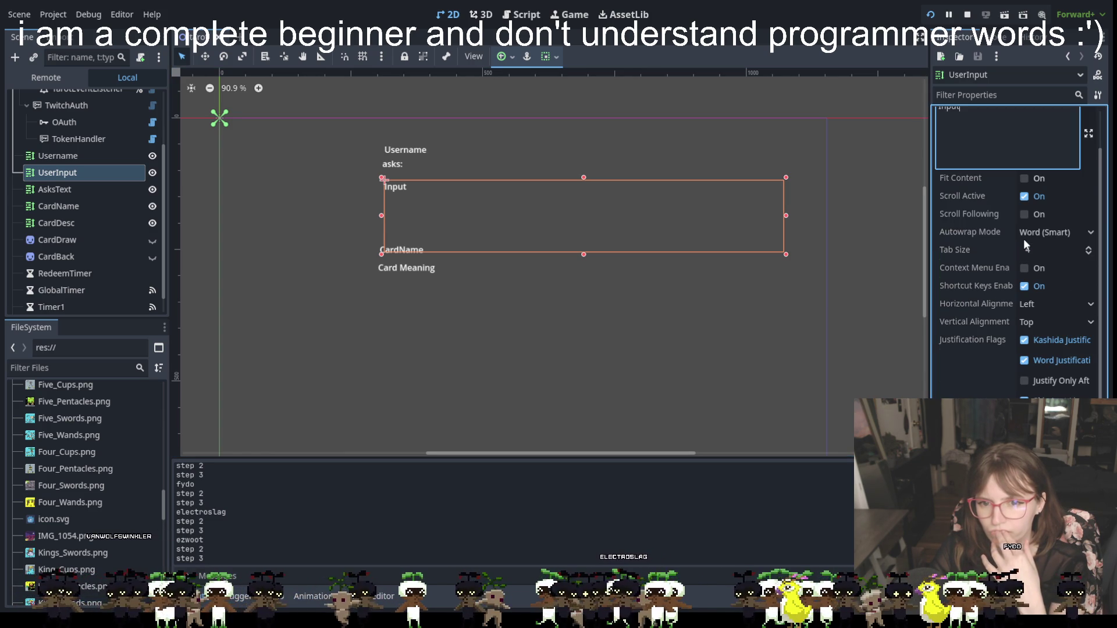
pyautogui.scroll(-2, 1025, 244)
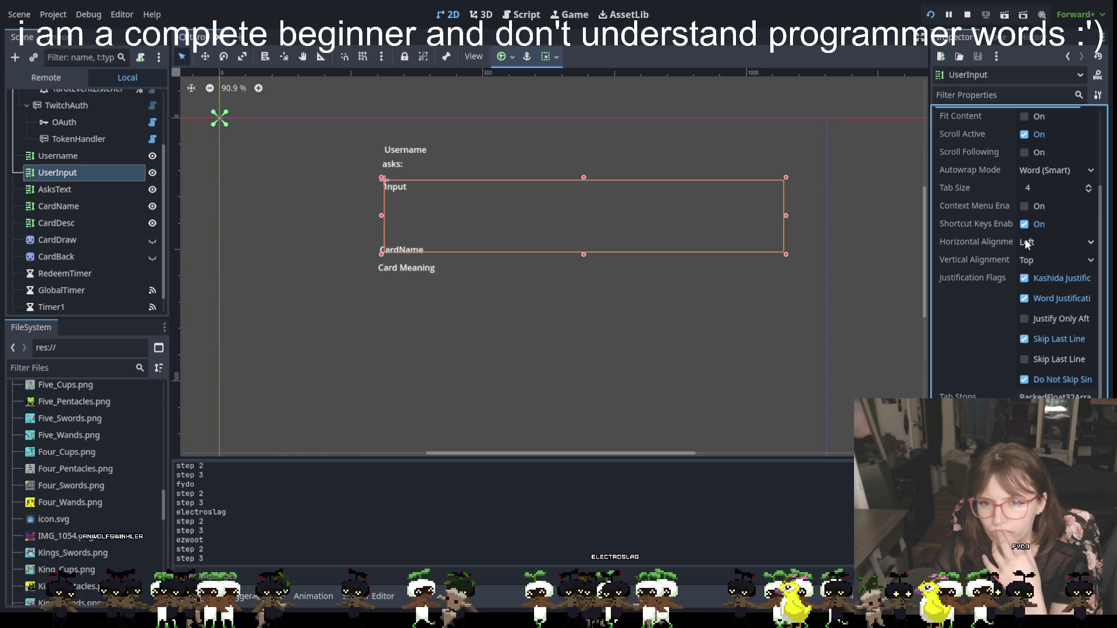
pyautogui.scroll(-6, 1027, 242)
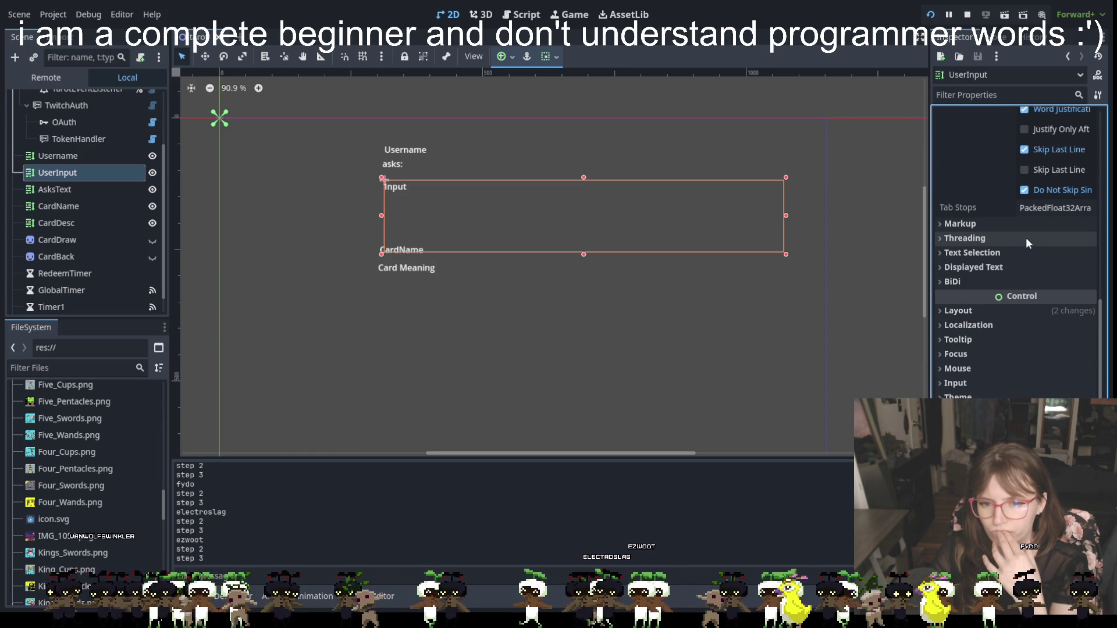
pyautogui.scroll(10, 1019, 246)
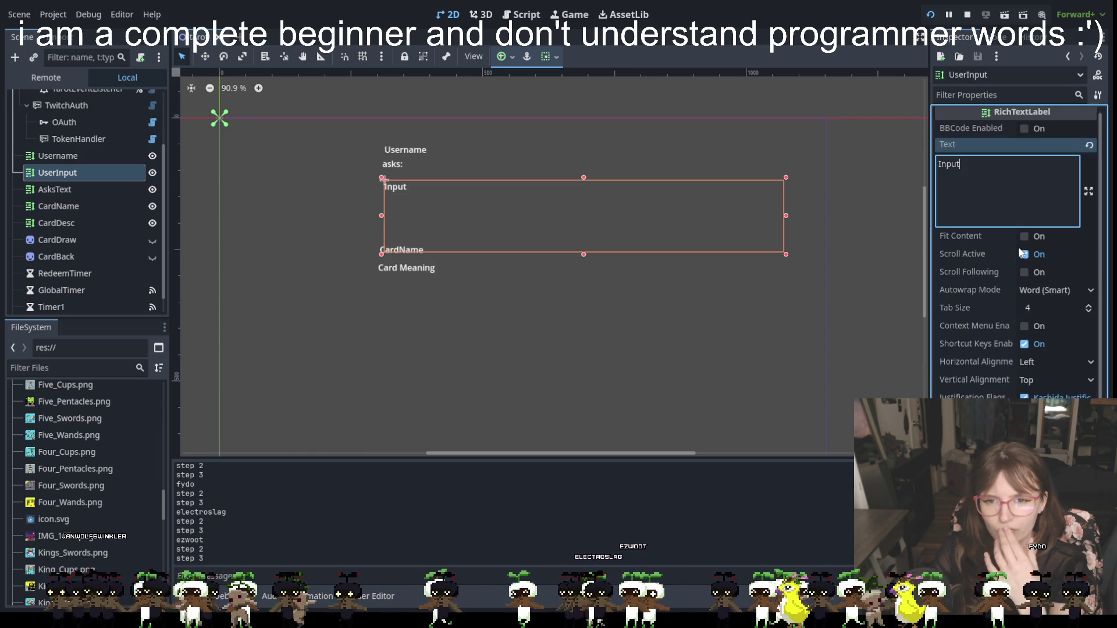
pyautogui.scroll(-2, 1003, 242)
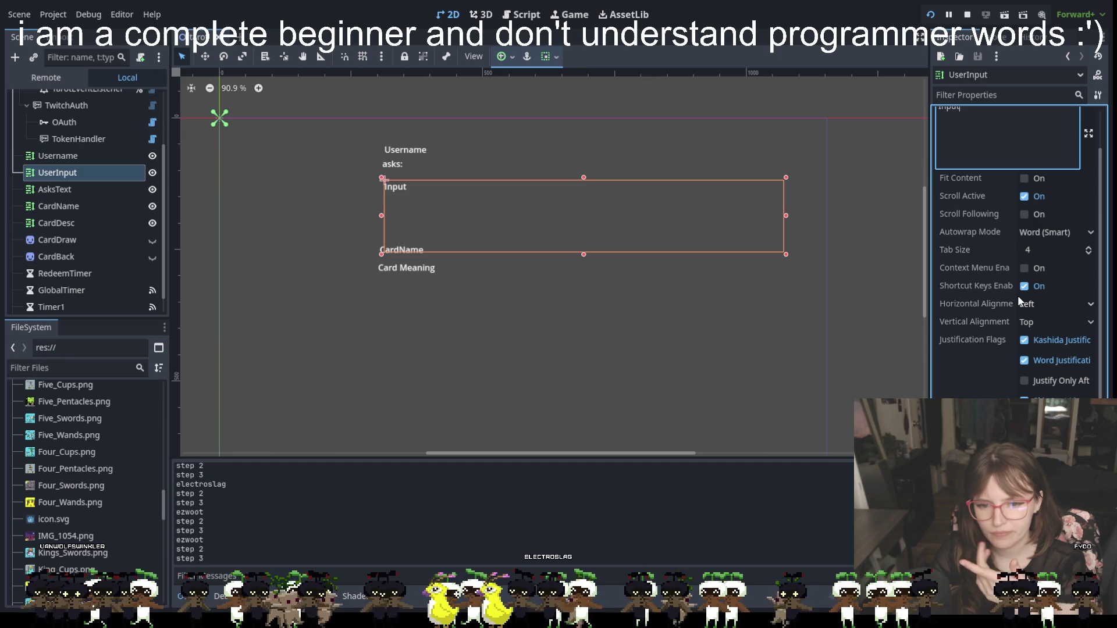
pyautogui.scroll(2, 1005, 212)
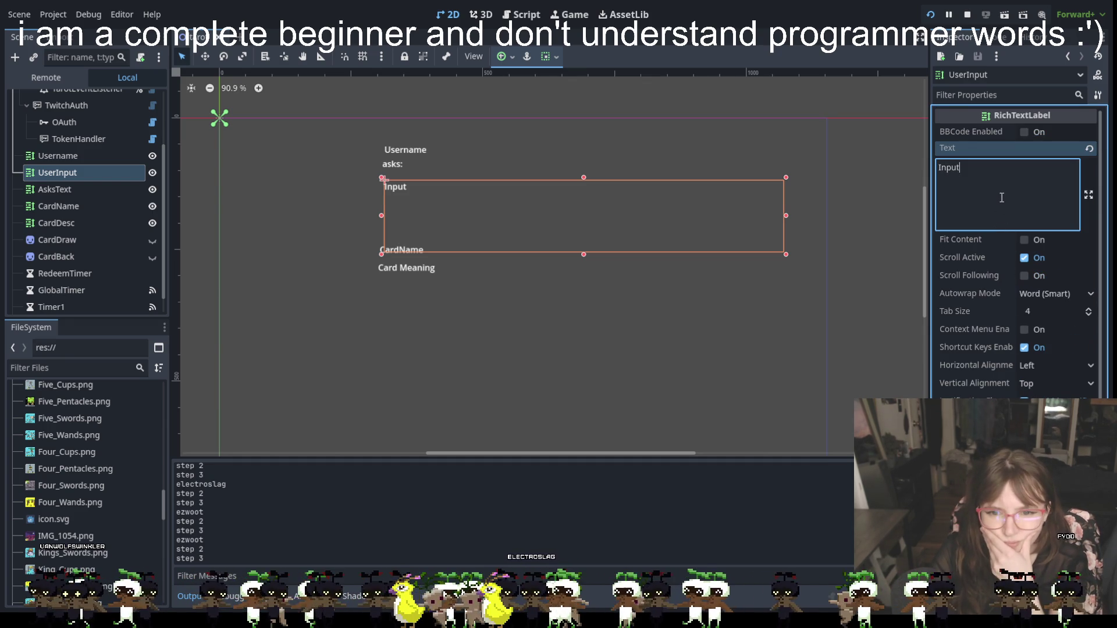
pyautogui.scroll(-6, 1001, 200)
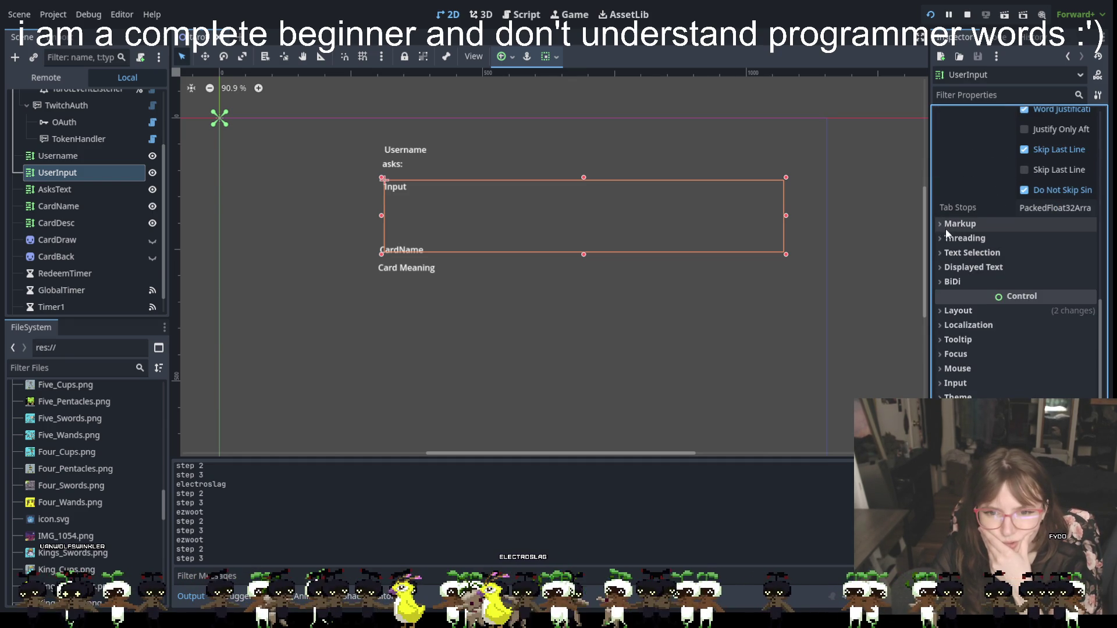
pyautogui.click(954, 224)
pyautogui.click(955, 224)
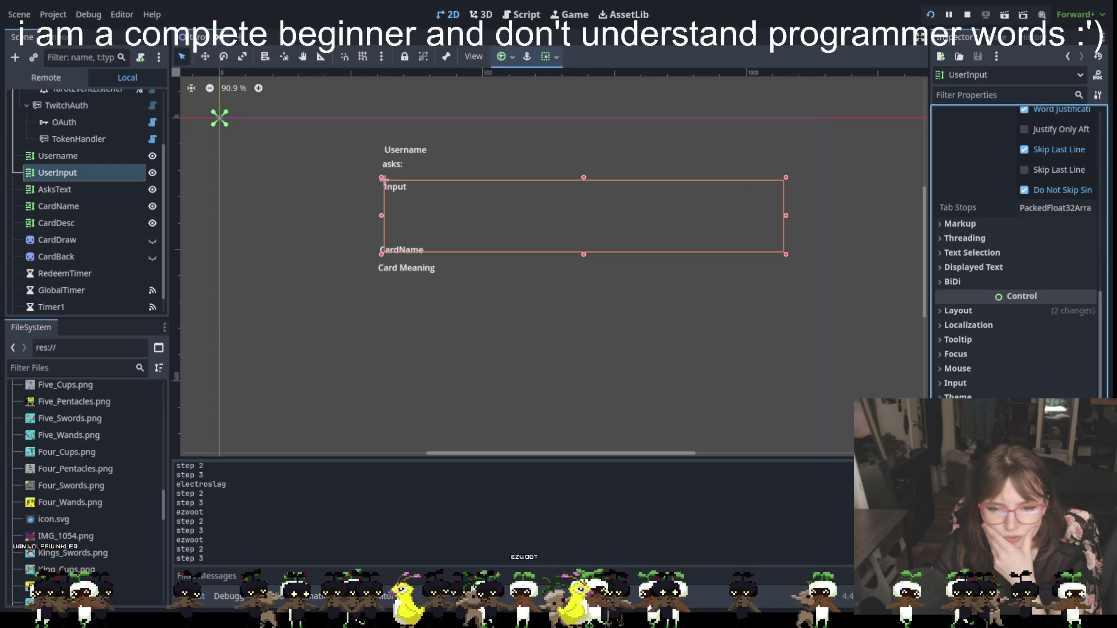
pyautogui.click(942, 352)
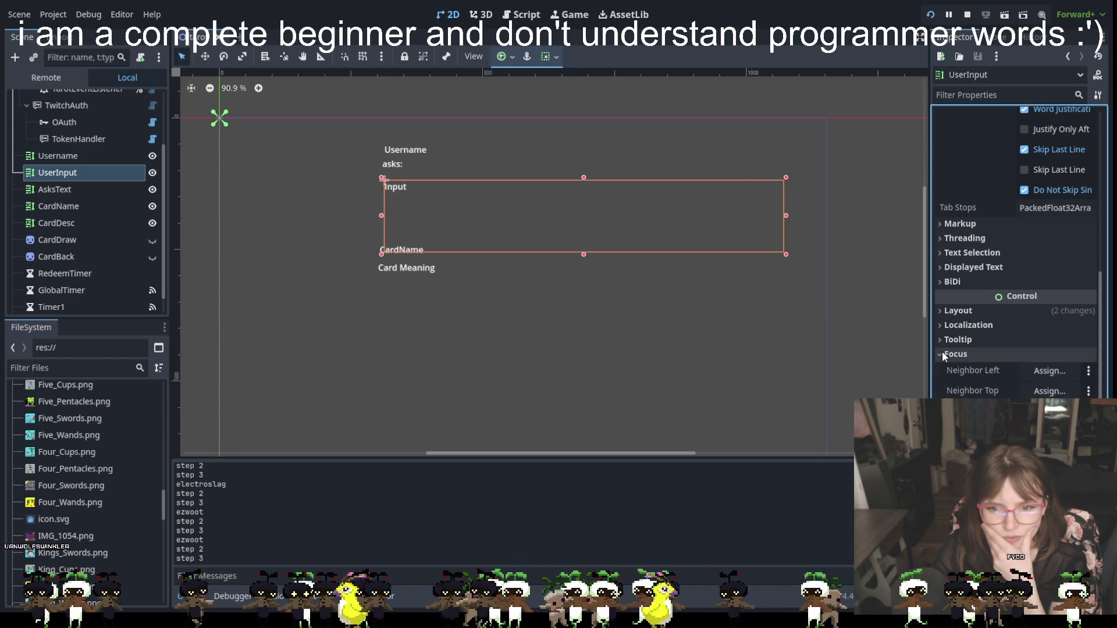
pyautogui.click(941, 353)
pyautogui.click(940, 316)
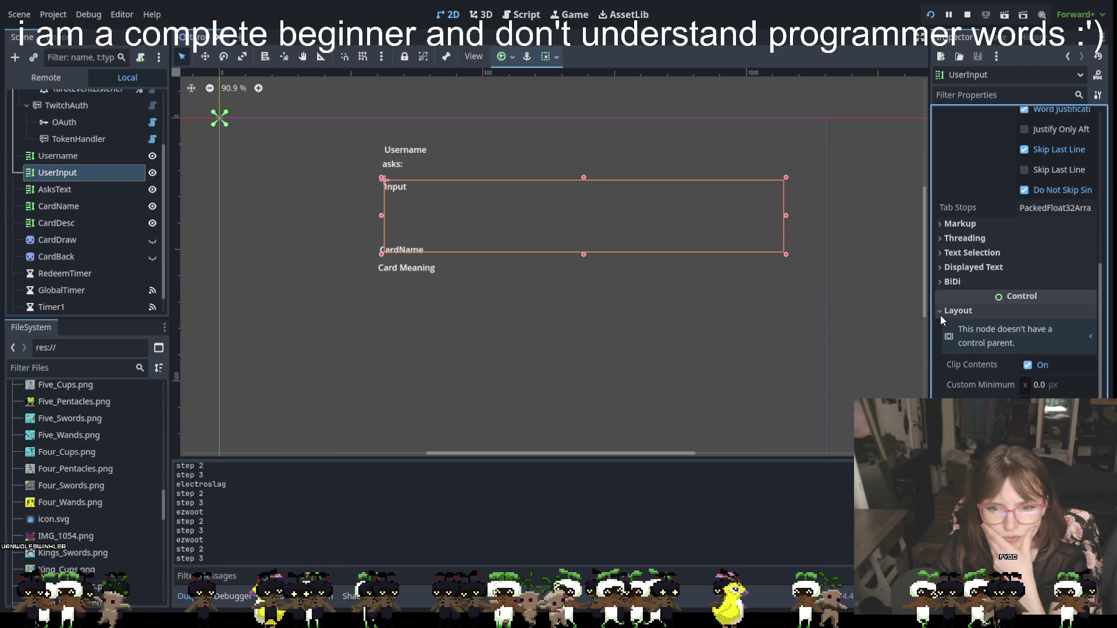
pyautogui.click(940, 315)
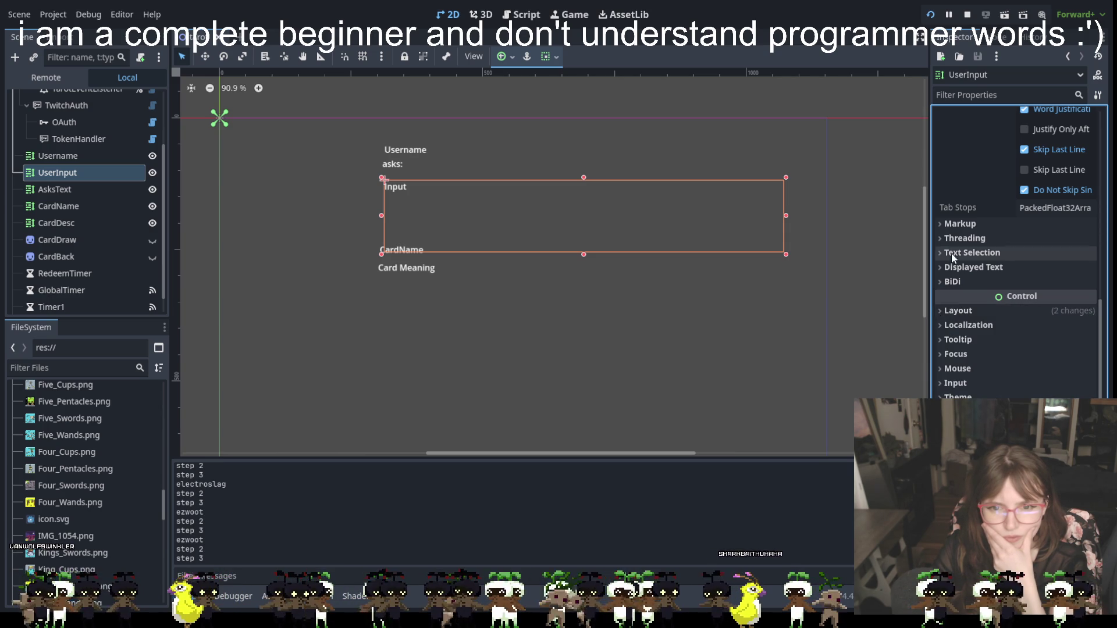
pyautogui.click(942, 225)
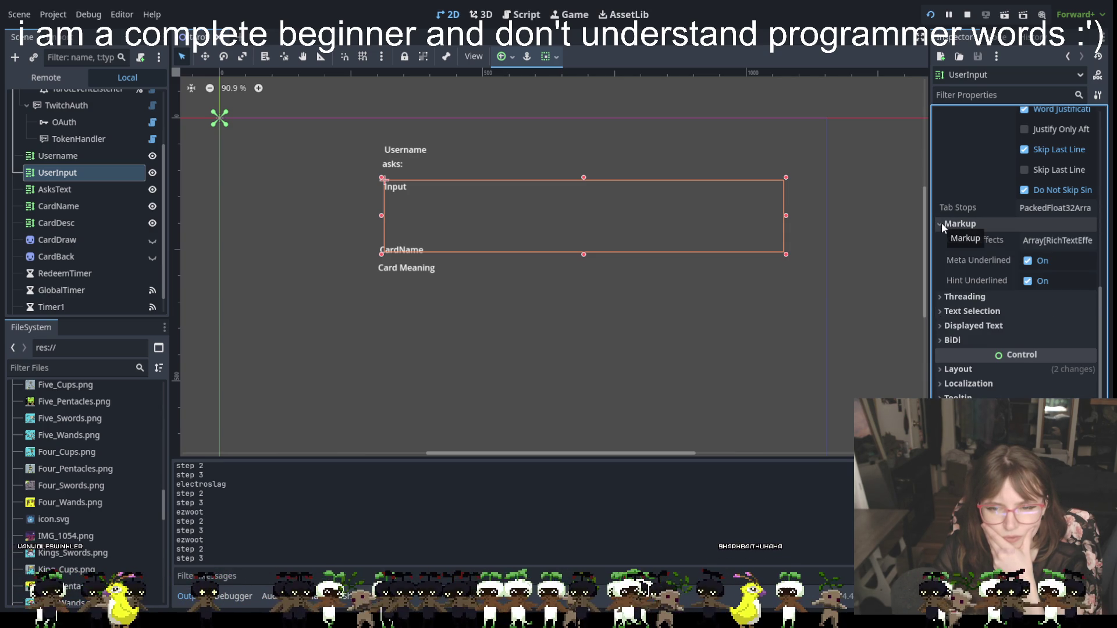
pyautogui.click(942, 225)
pyautogui.click(940, 239)
pyautogui.click(941, 239)
pyautogui.click(941, 253)
pyautogui.click(940, 254)
pyautogui.click(940, 266)
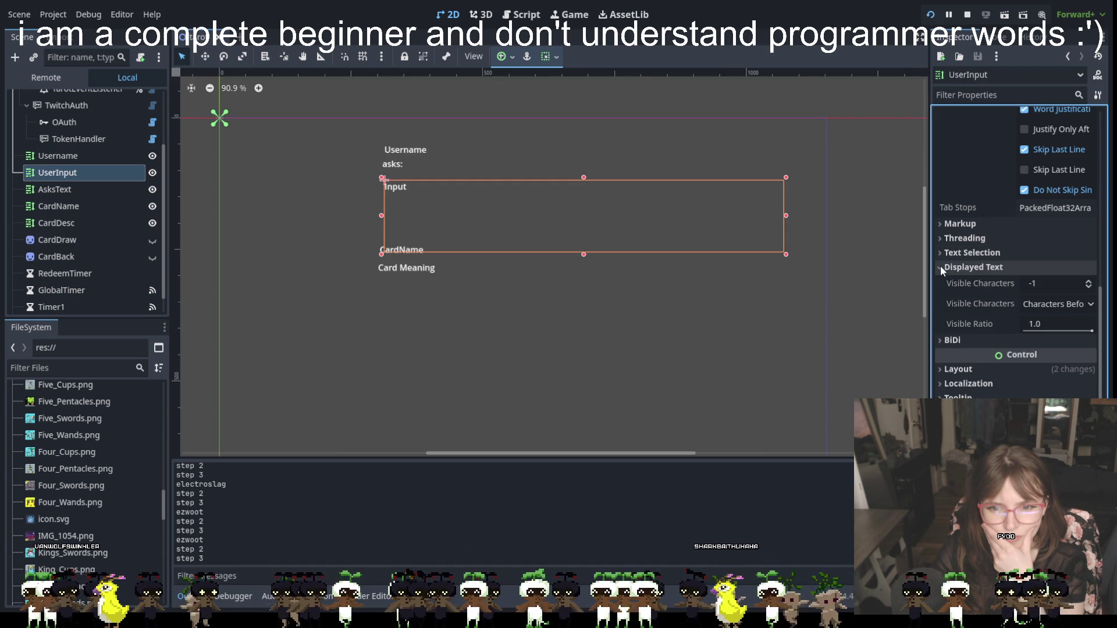
pyautogui.click(1050, 303)
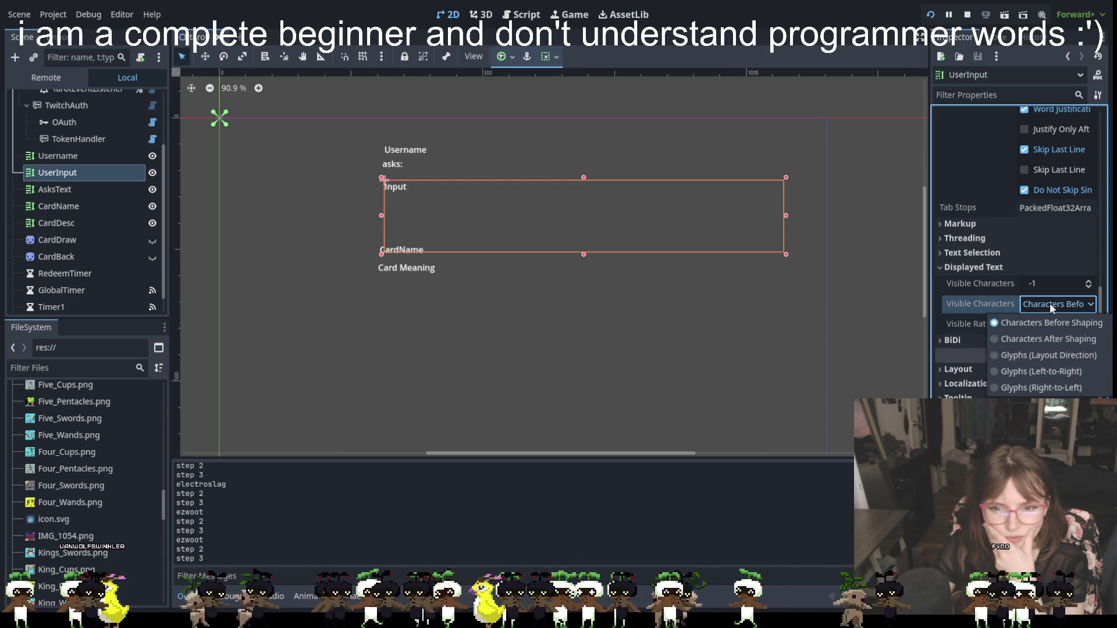
pyautogui.click(1050, 302)
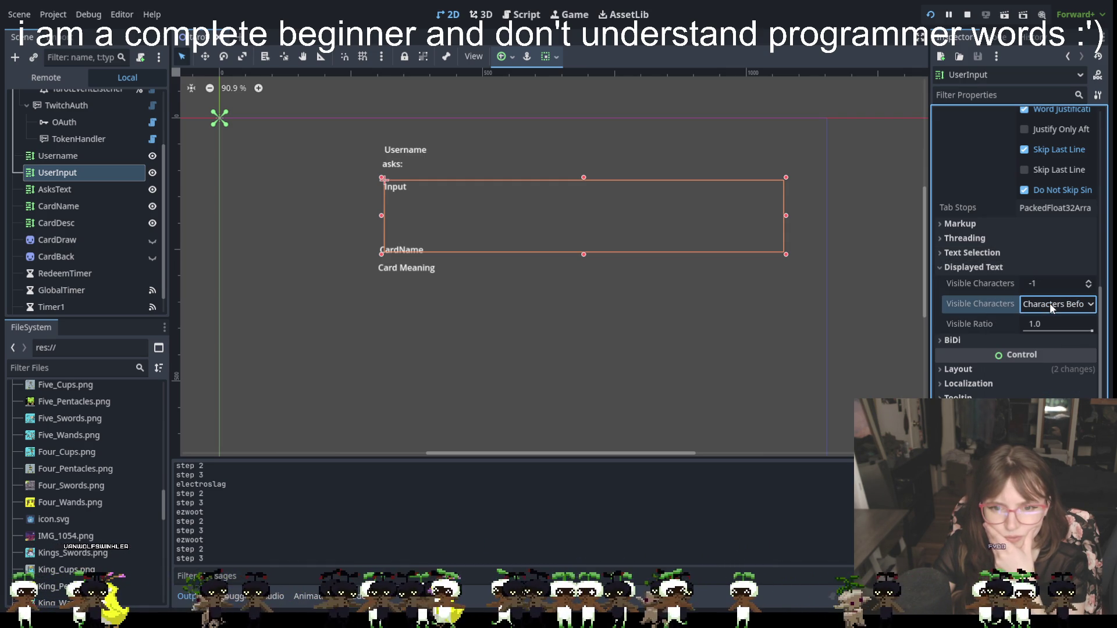
pyautogui.click(955, 267)
pyautogui.click(942, 281)
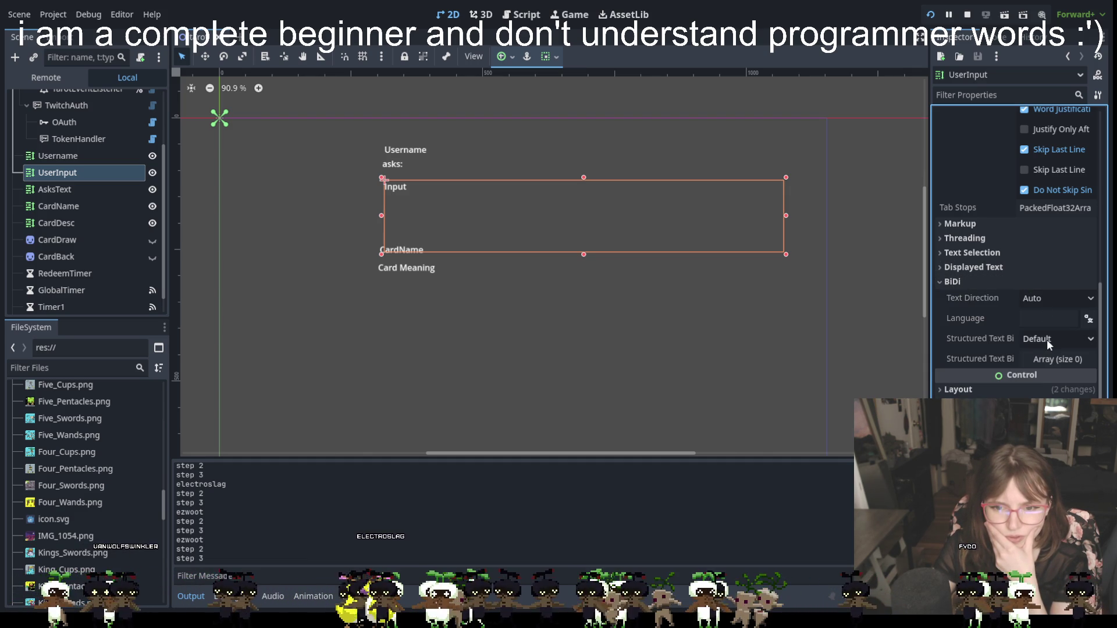
pyautogui.click(941, 281)
pyautogui.scroll(5, 1006, 201)
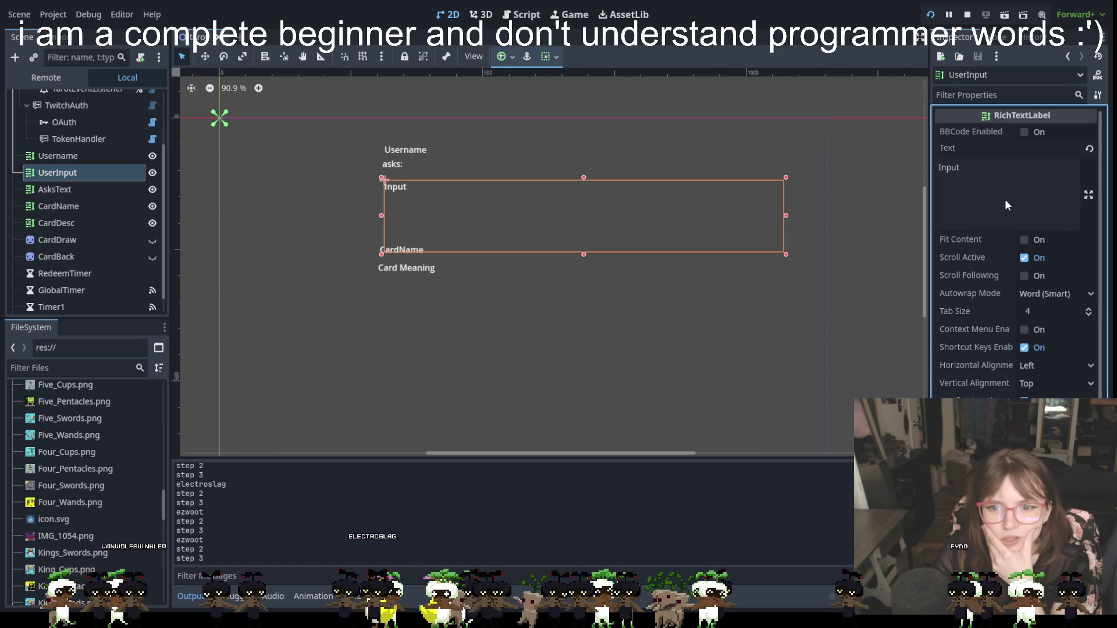
pyautogui.click(1054, 401)
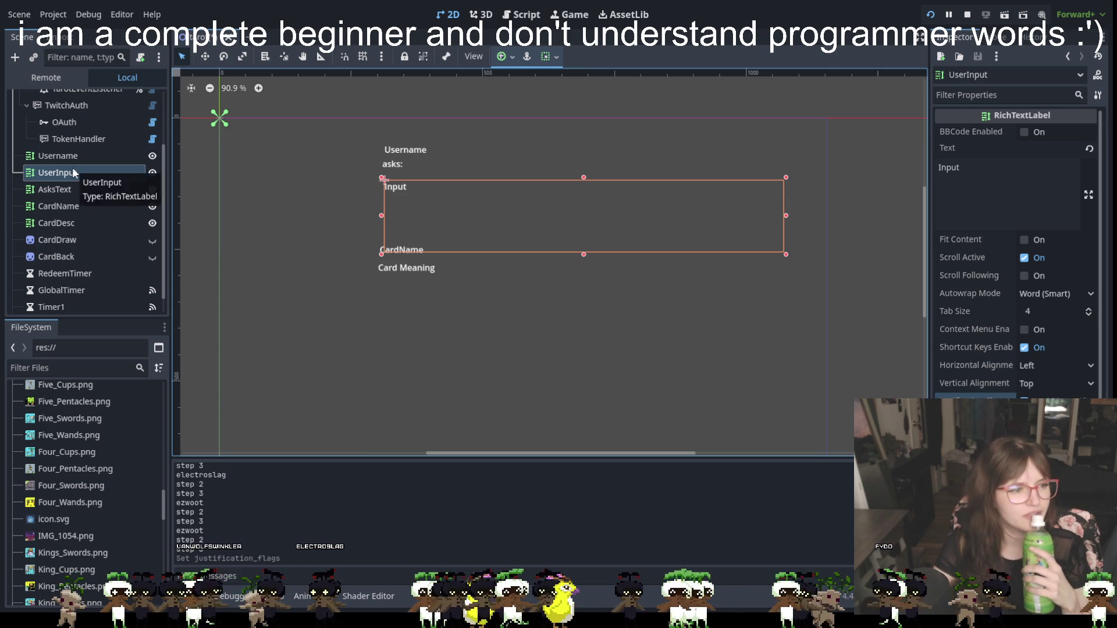
# Select the Username label in the Scene dock after trying CardDesc and CardName.
pyautogui.scroll(2, 77, 216)
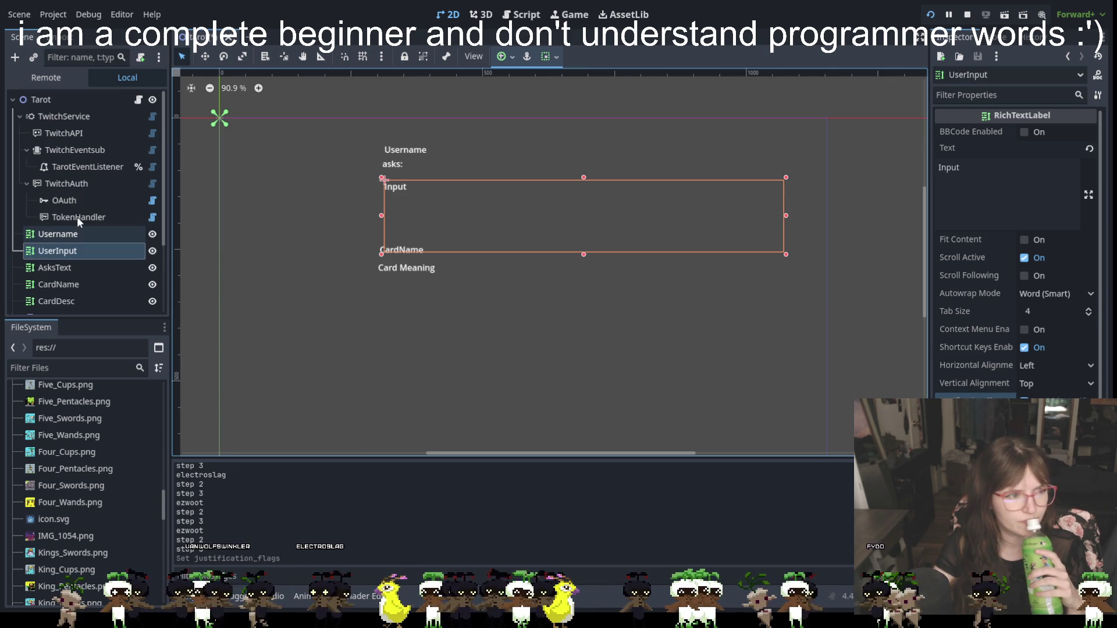
pyautogui.scroll(-3, 76, 217)
pyautogui.scroll(5, 72, 223)
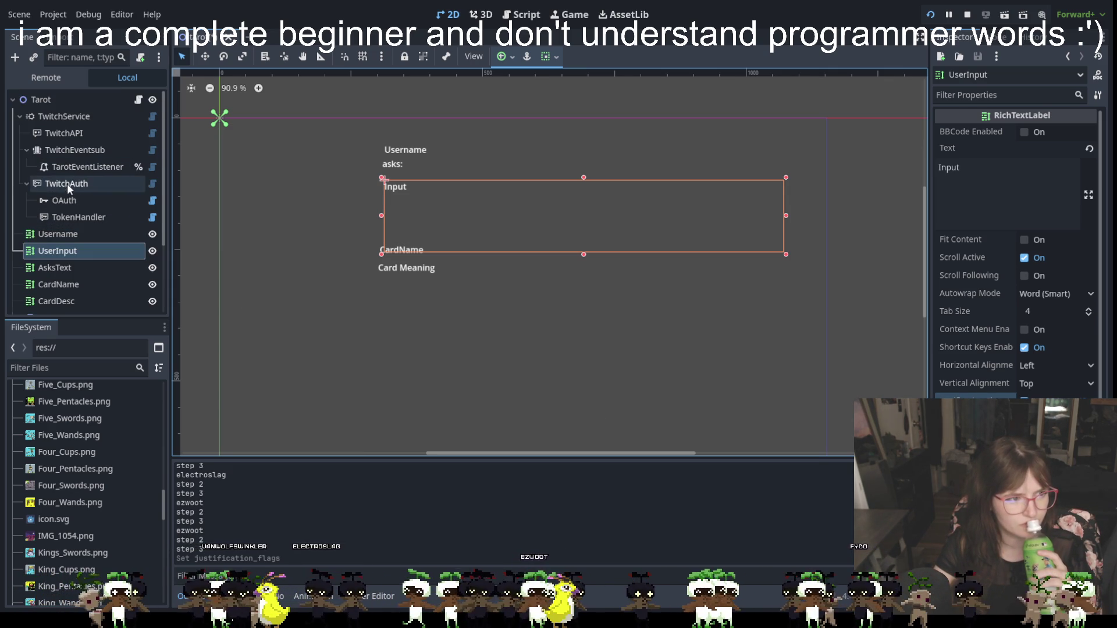
pyautogui.scroll(-3, 62, 233)
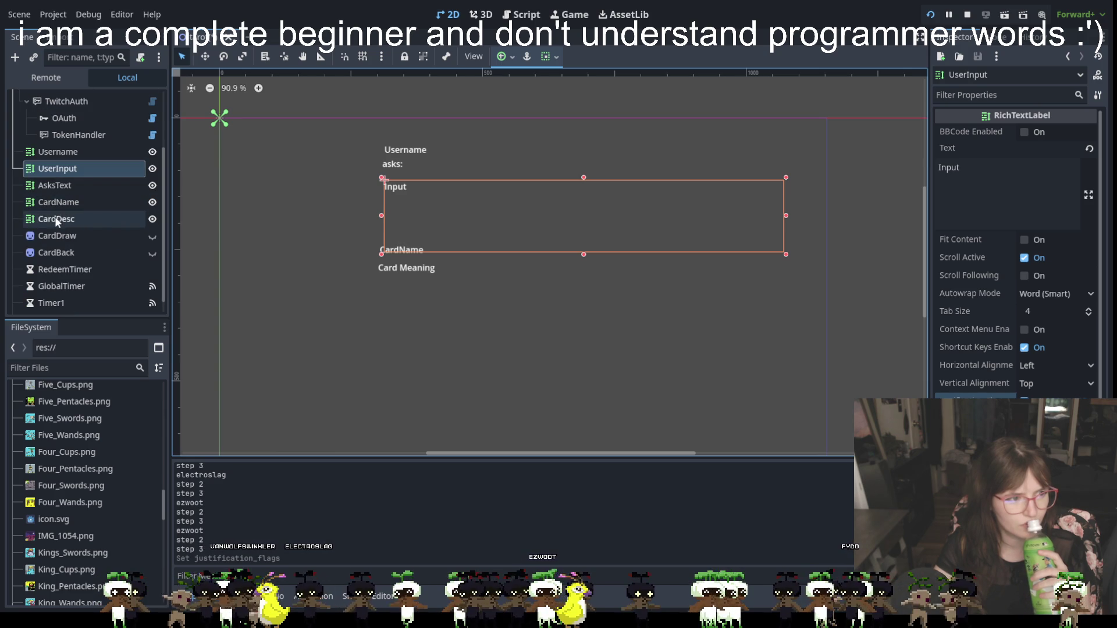
pyautogui.click(58, 219)
pyautogui.click(56, 202)
pyautogui.click(63, 152)
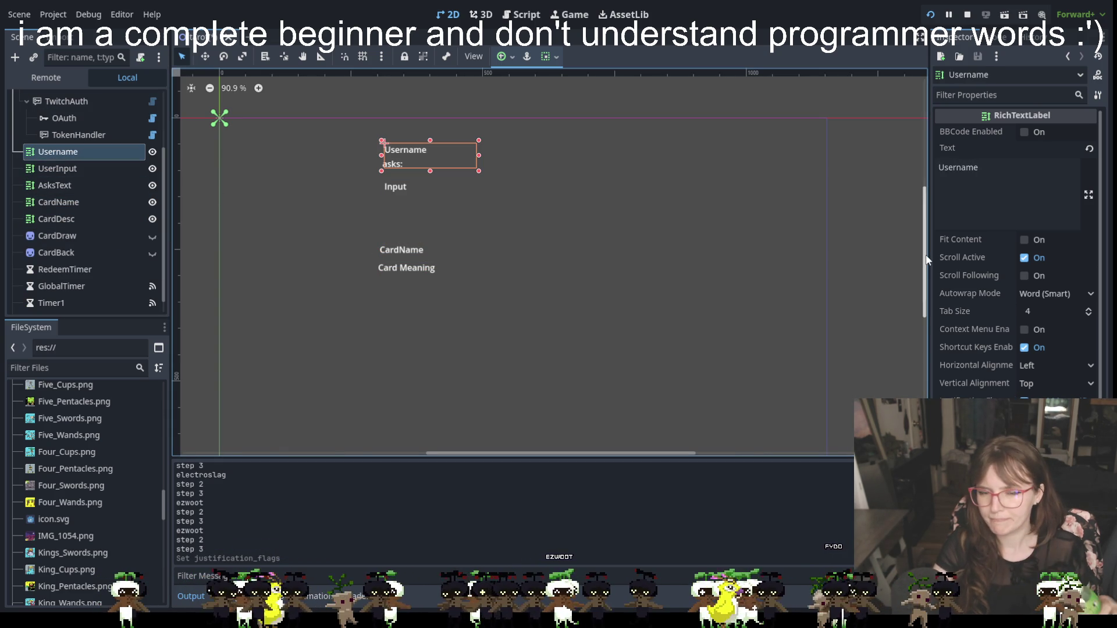
# Check the Username label's empty sub-resource list and click into its Text field.
pyautogui.scroll(-3, 1058, 319)
pyautogui.scroll(3, 1057, 319)
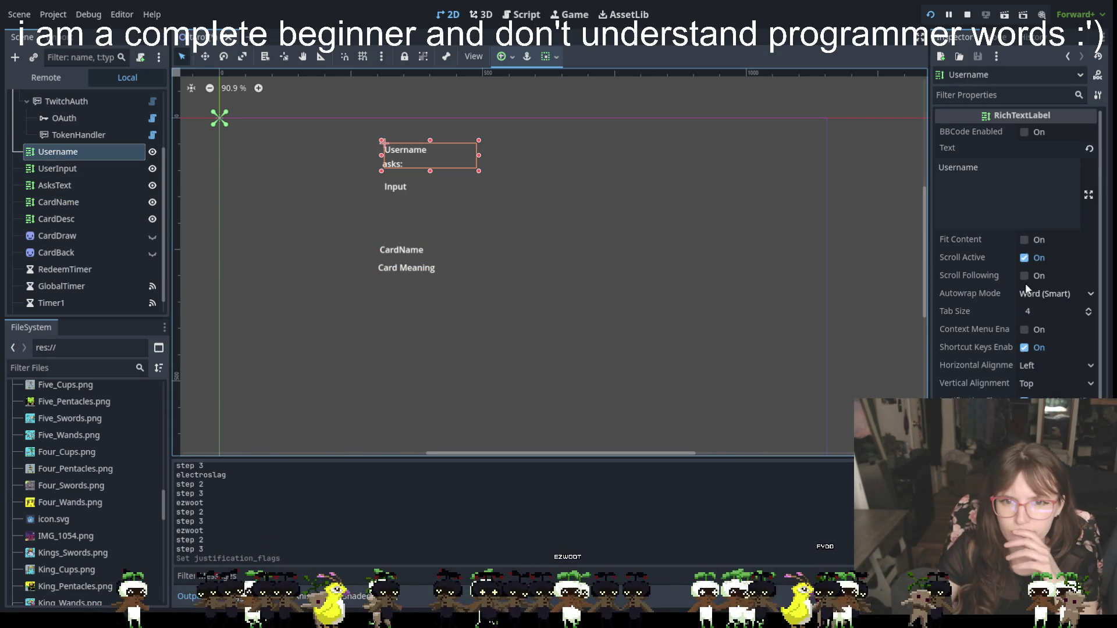
pyautogui.click(1049, 75)
pyautogui.click(1022, 116)
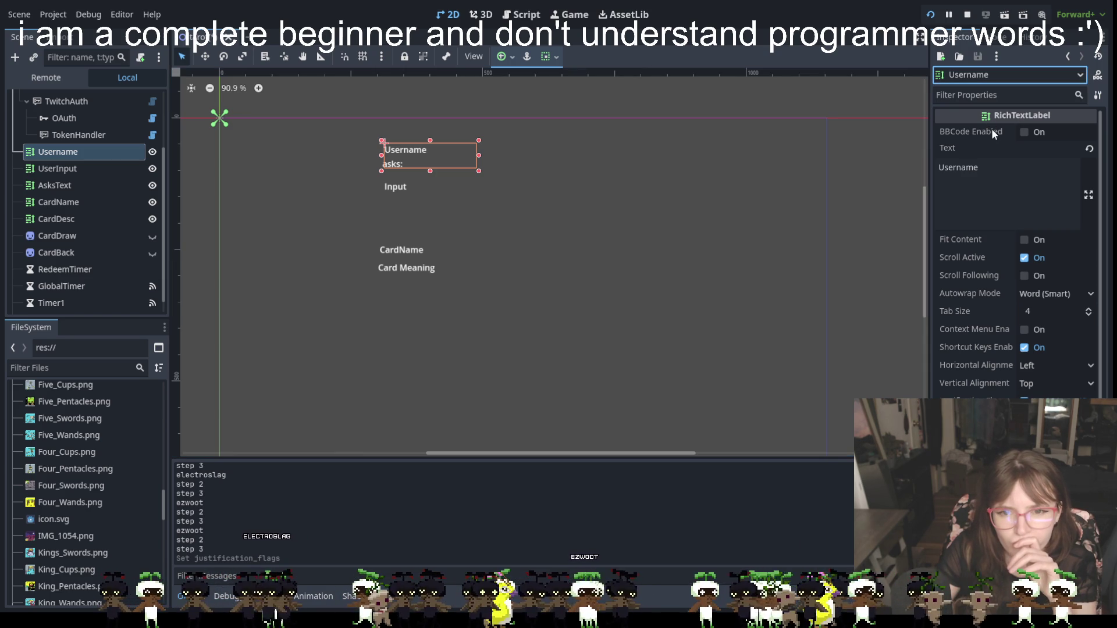
pyautogui.click(960, 167)
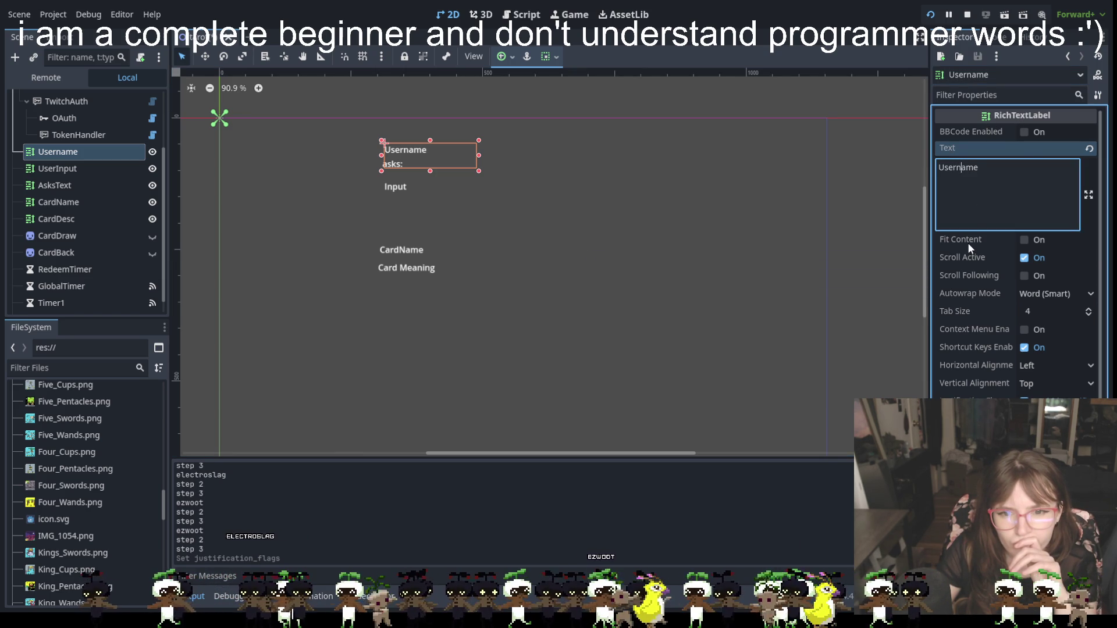
pyautogui.scroll(-5, 969, 243)
pyautogui.scroll(-1, 966, 244)
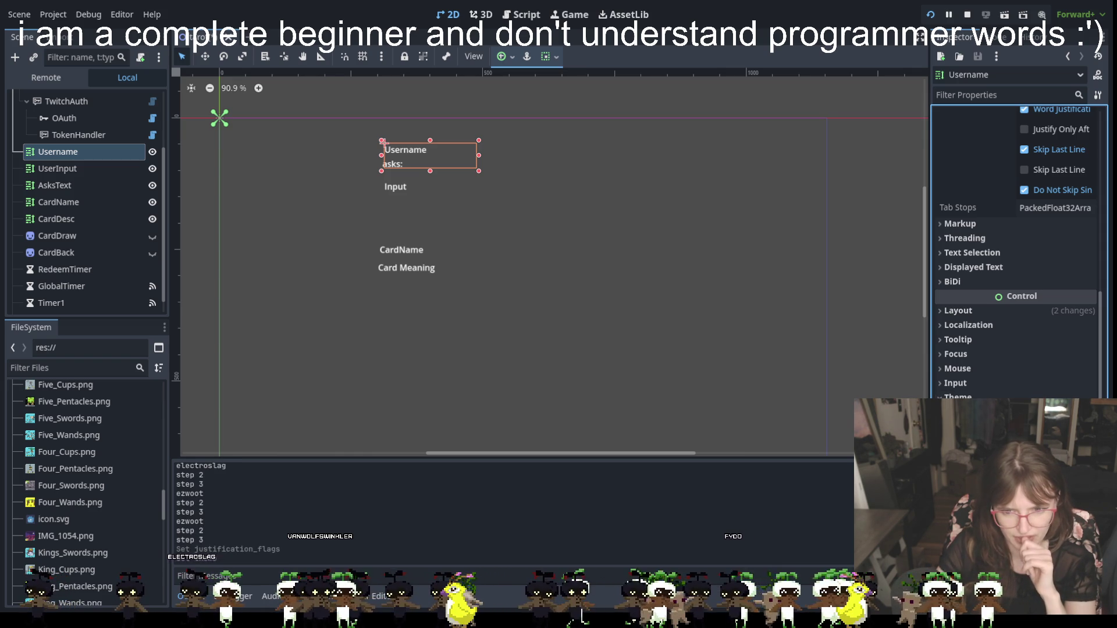
# Give the Username label a new Theme whose Default Font is a new FontFile, viewing the Fonts tab.
pyautogui.click(1018, 413)
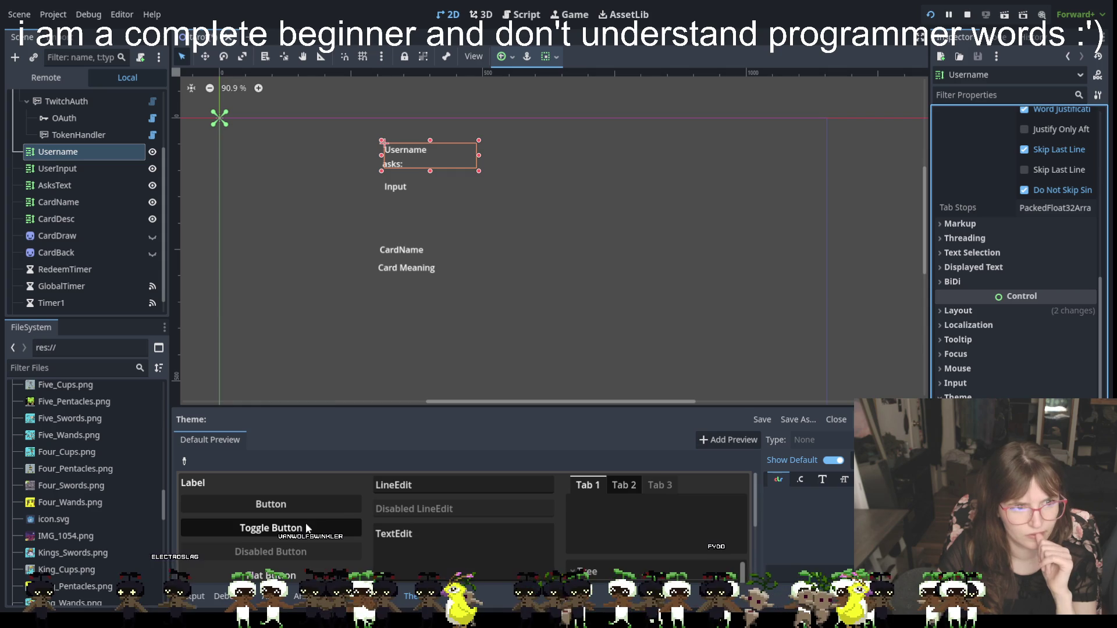
pyautogui.scroll(-5, 302, 532)
pyautogui.scroll(5, 295, 543)
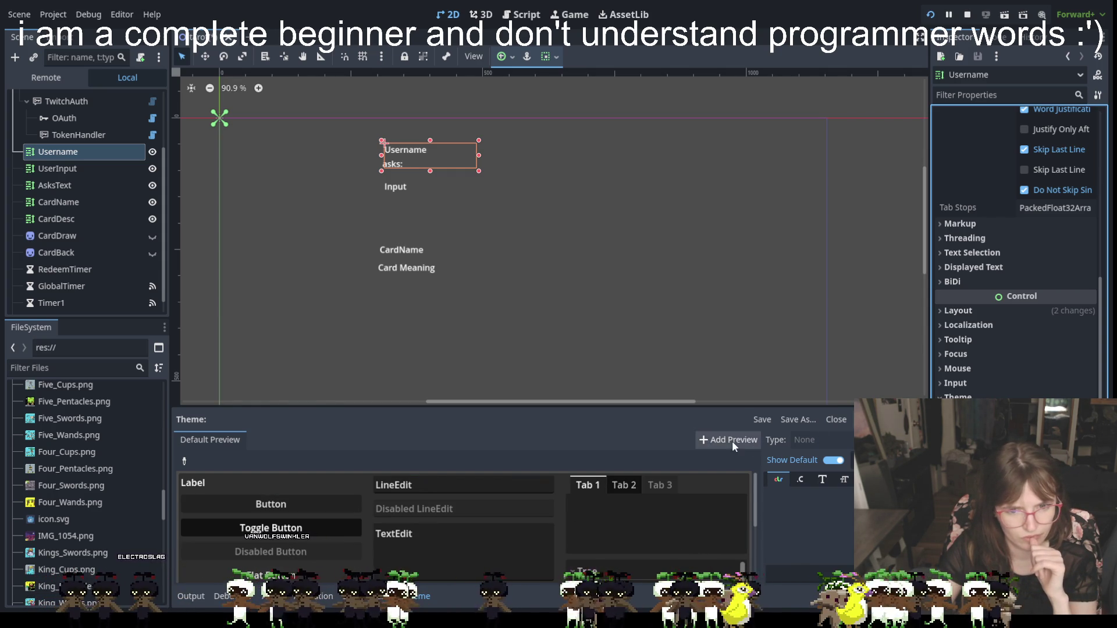
pyautogui.click(823, 480)
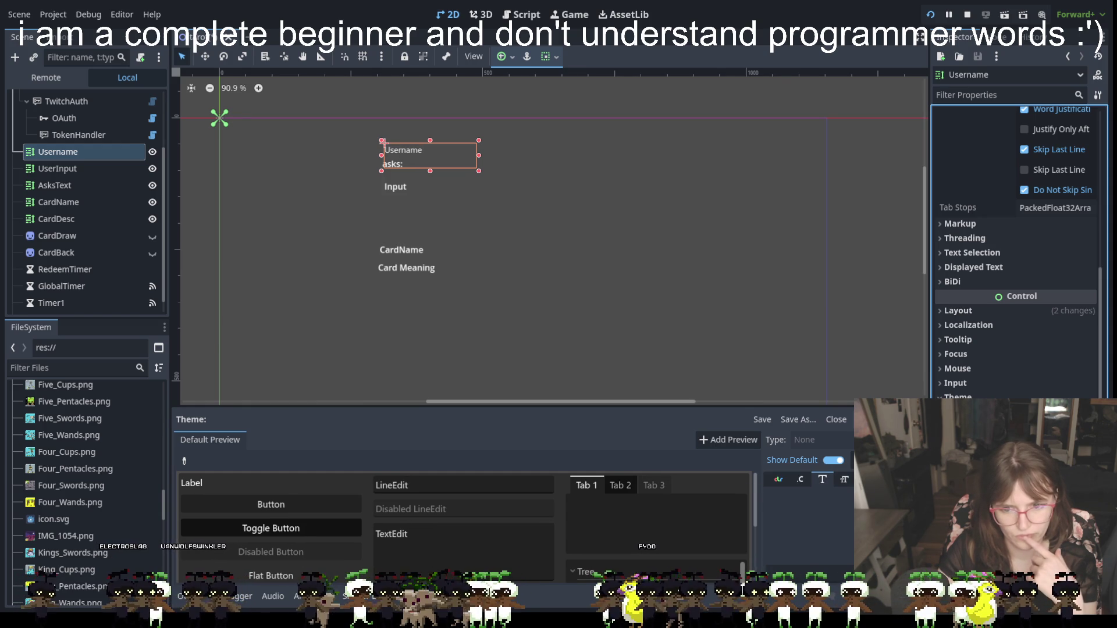
pyautogui.click(847, 483)
pyautogui.click(966, 169)
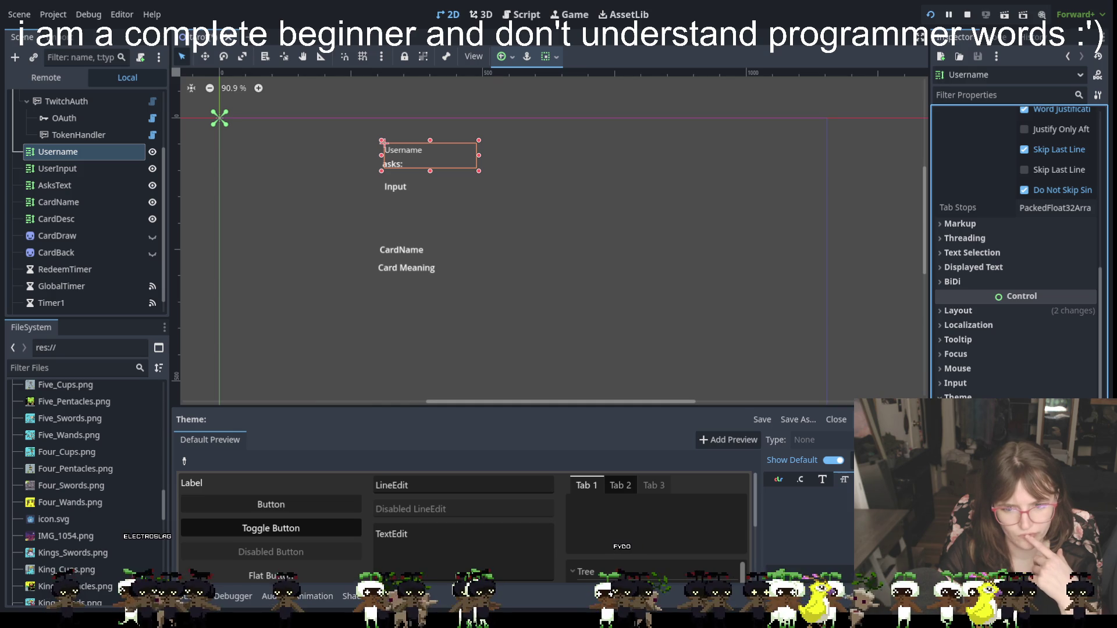
pyautogui.scroll(-4, 1019, 253)
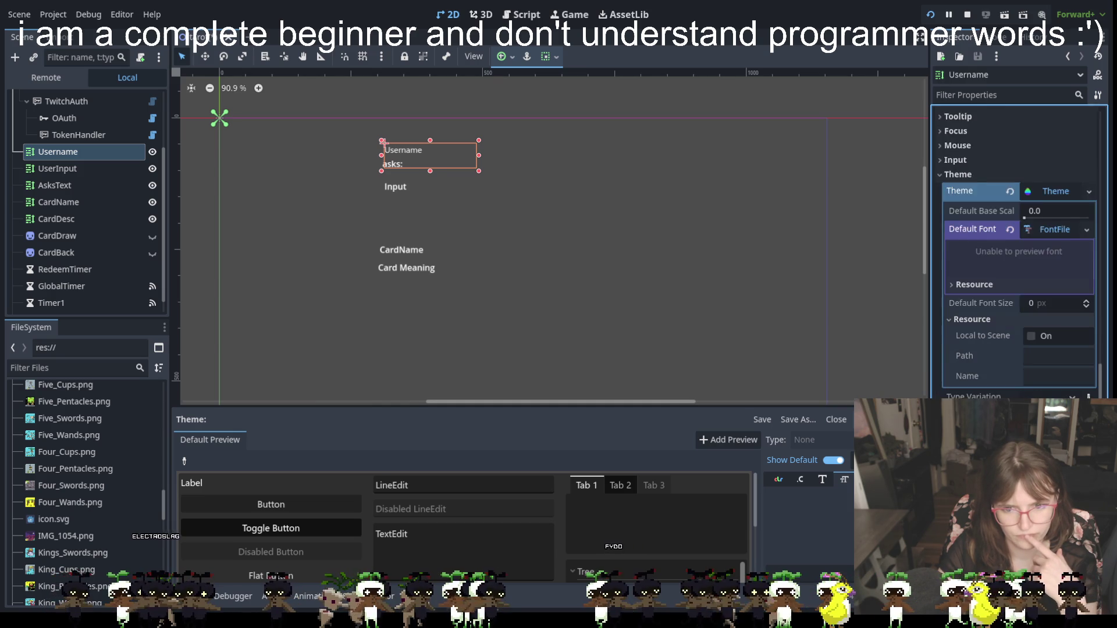
pyautogui.scroll(5, 1019, 253)
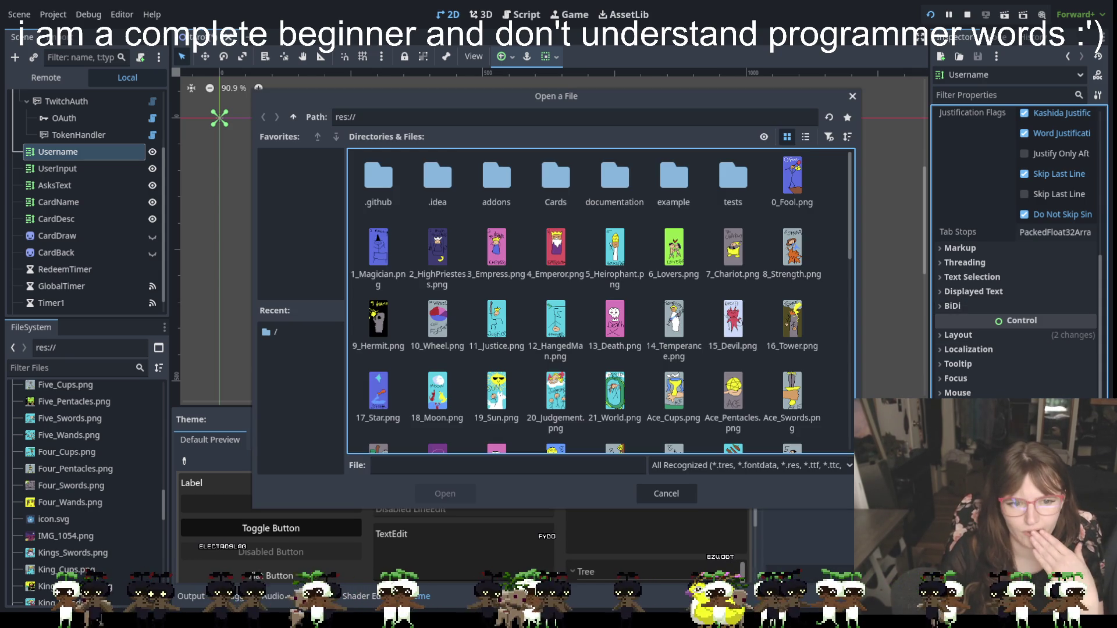
pyautogui.scroll(-8, 560, 260)
pyautogui.scroll(-2, 561, 262)
pyautogui.scroll(10, 561, 262)
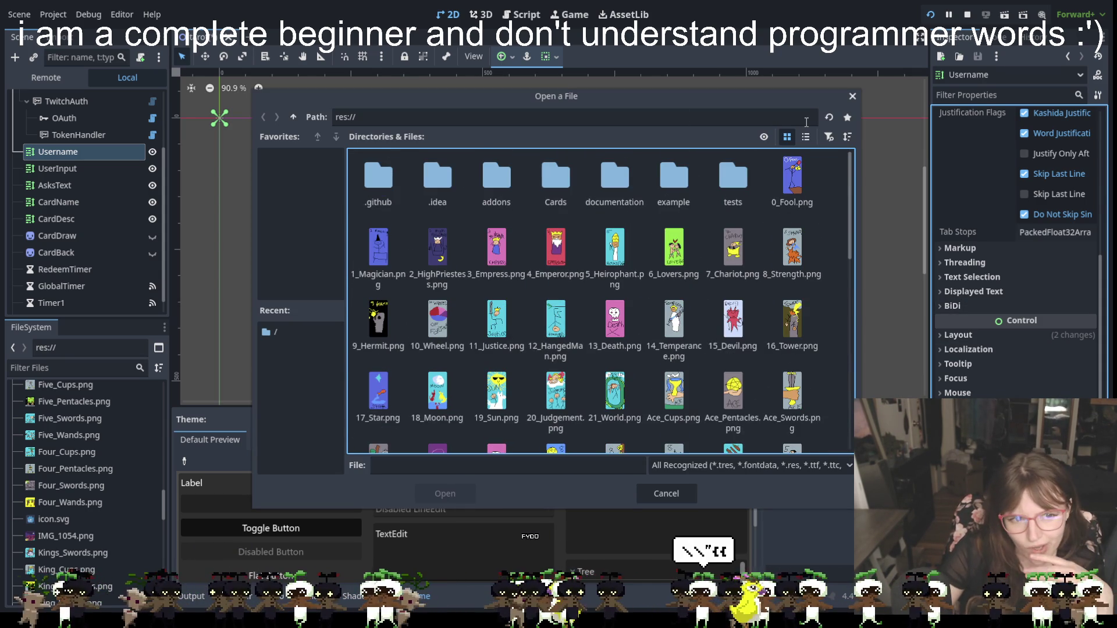
pyautogui.click(853, 96)
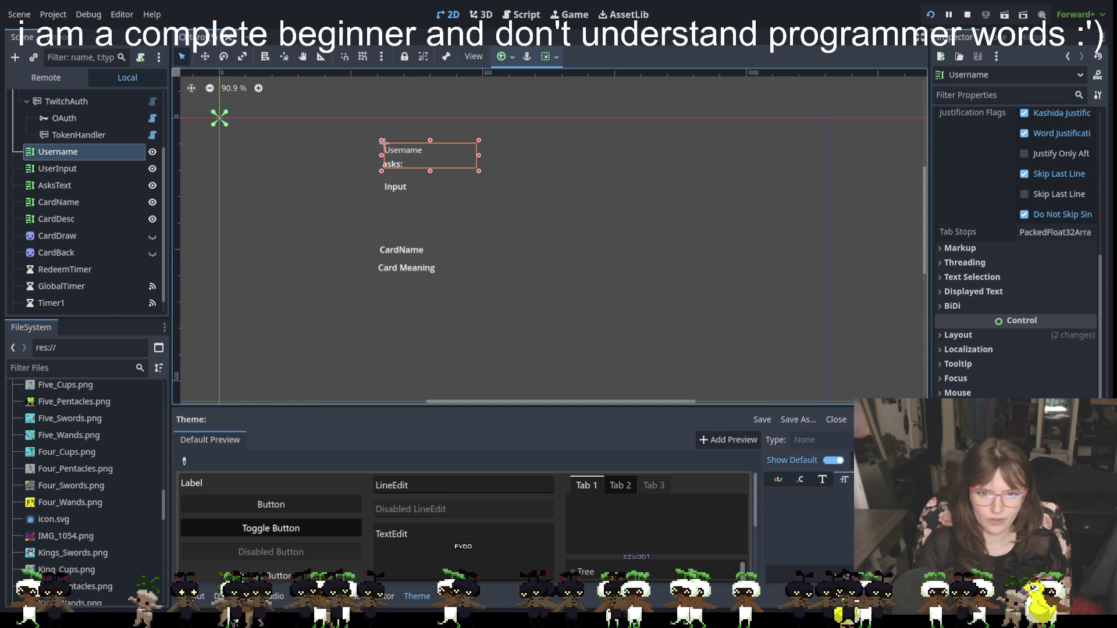
pyautogui.scroll(10, 1019, 250)
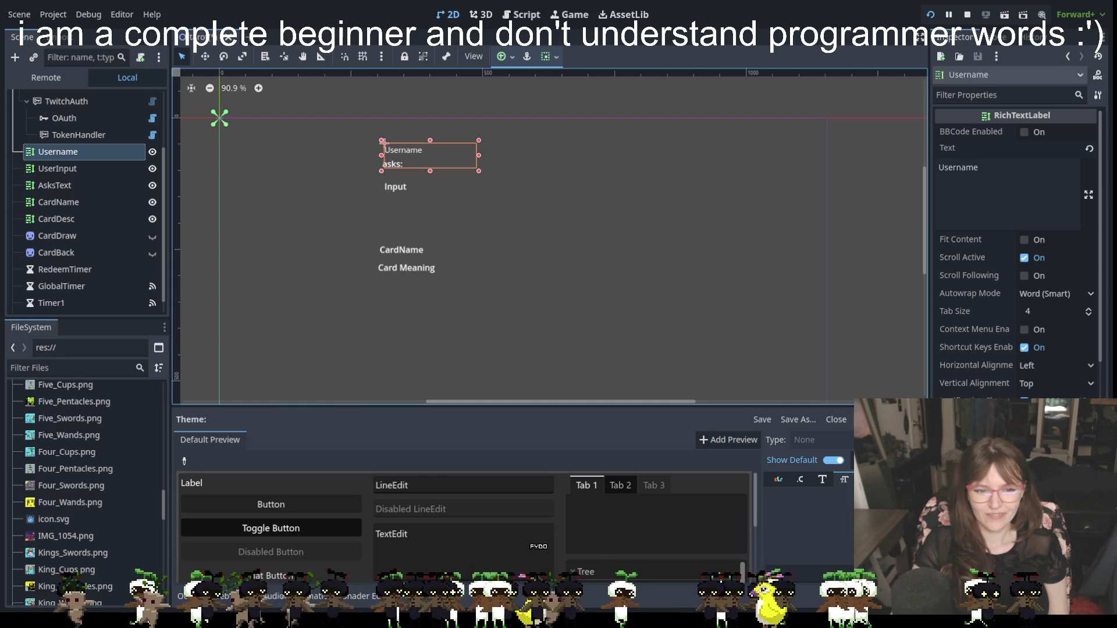
# Switch to the Script editor showing tarot.gd with Ctrl+F3.
pyautogui.hotkey('ctrl', 'F3')
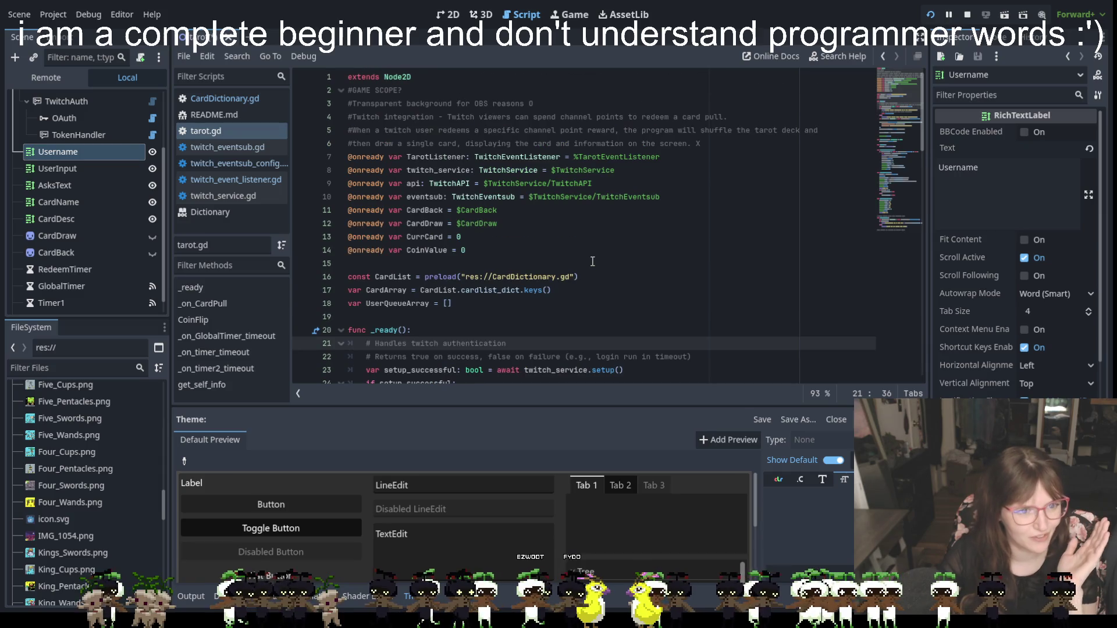
# Read through tarot.gd down to the timer and get_self_info code, then return to the 2D canvas.
pyautogui.scroll(-1, 599, 270)
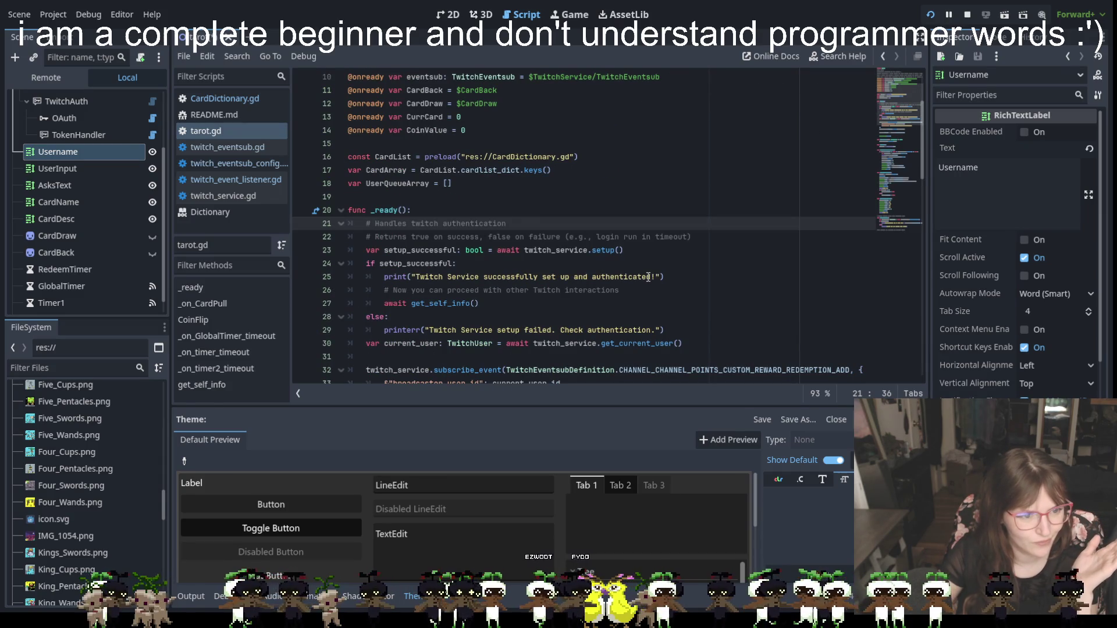
pyautogui.scroll(-3, 646, 280)
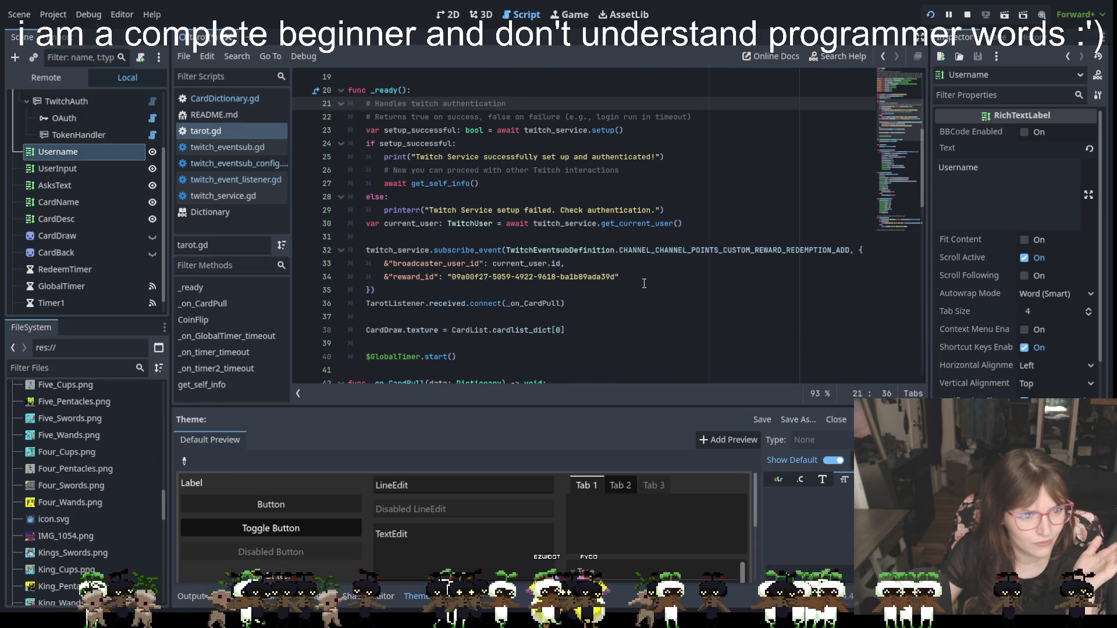
pyautogui.scroll(-10, 644, 284)
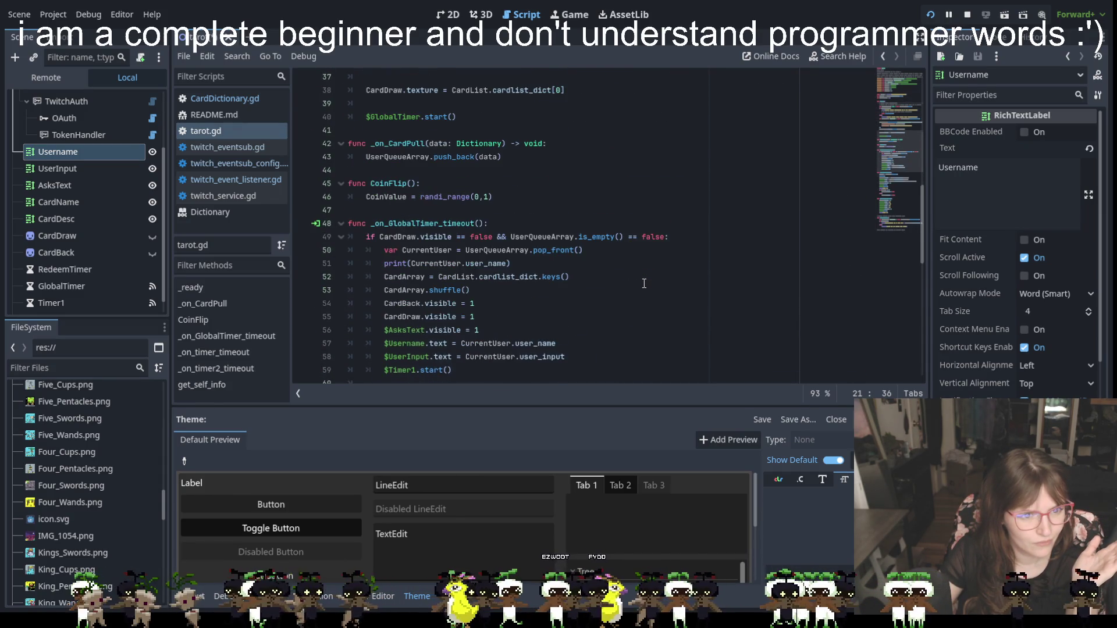
pyautogui.scroll(-7, 644, 283)
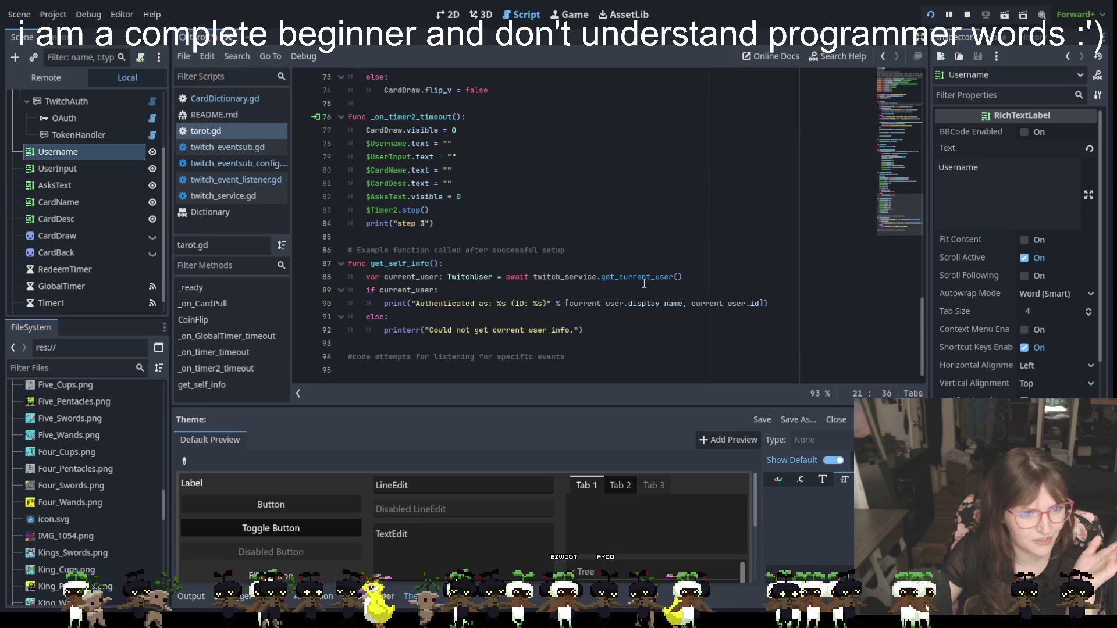
pyautogui.scroll(15, 645, 286)
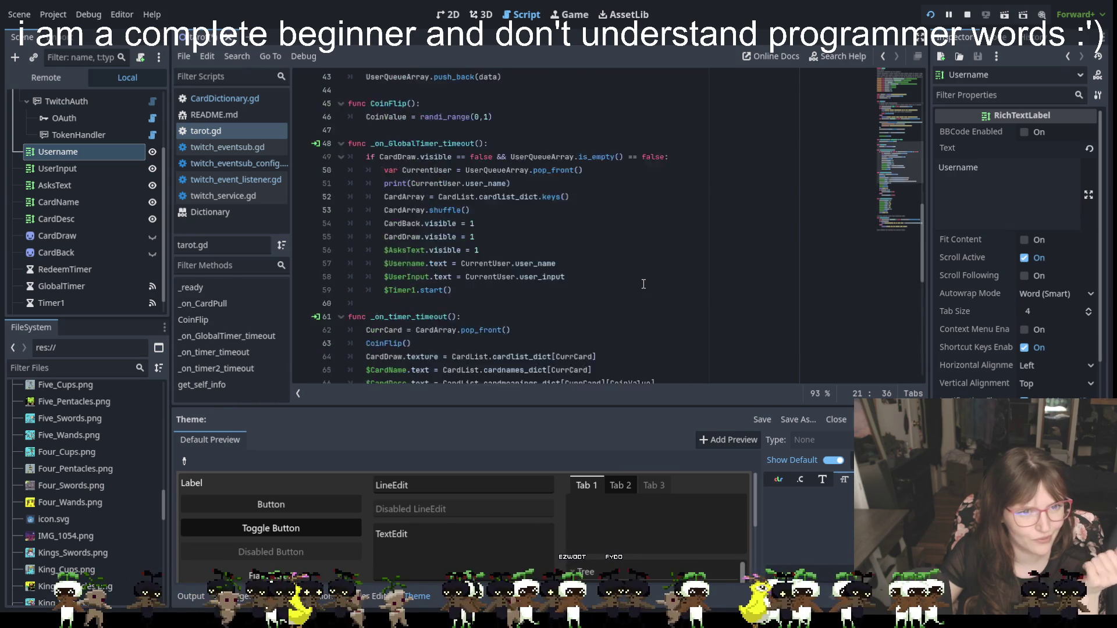
pyautogui.scroll(3, 643, 284)
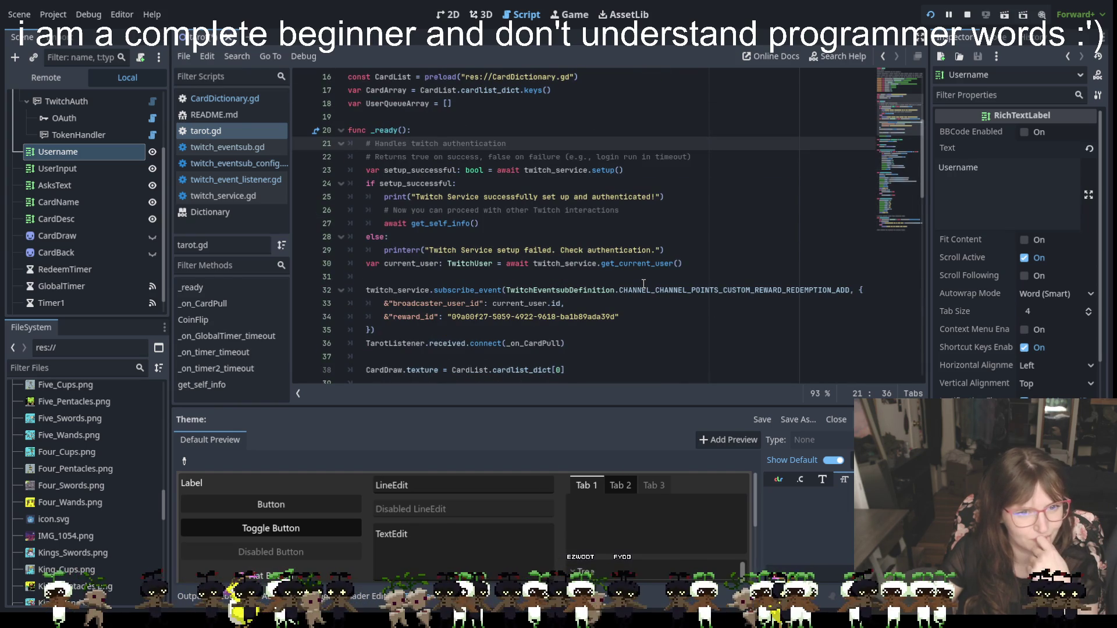
pyautogui.scroll(5, 644, 283)
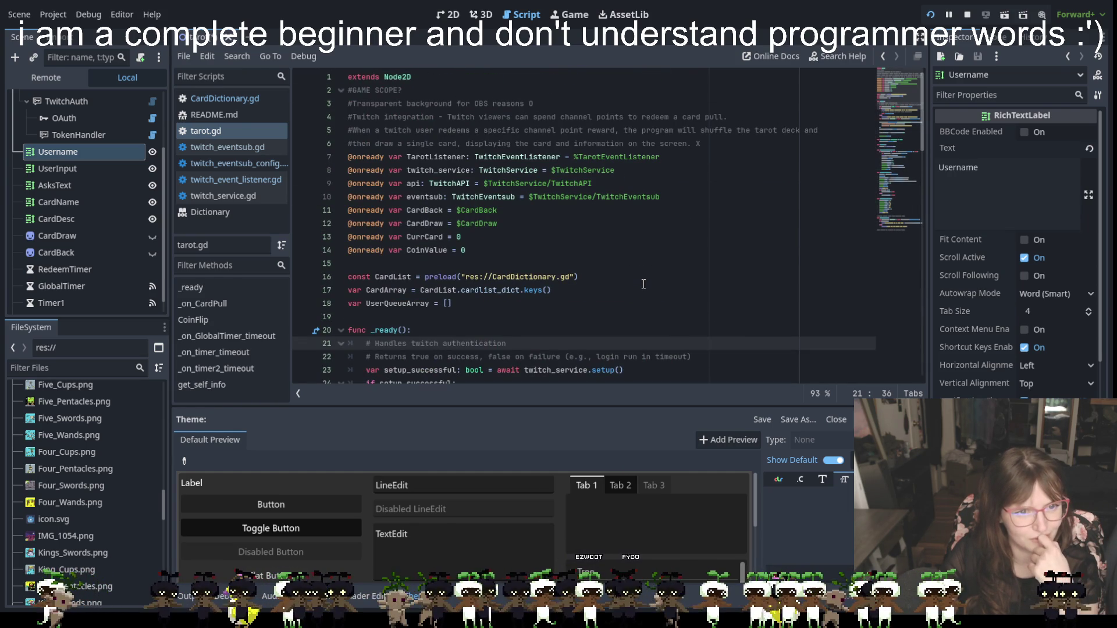
pyautogui.scroll(-10, 643, 284)
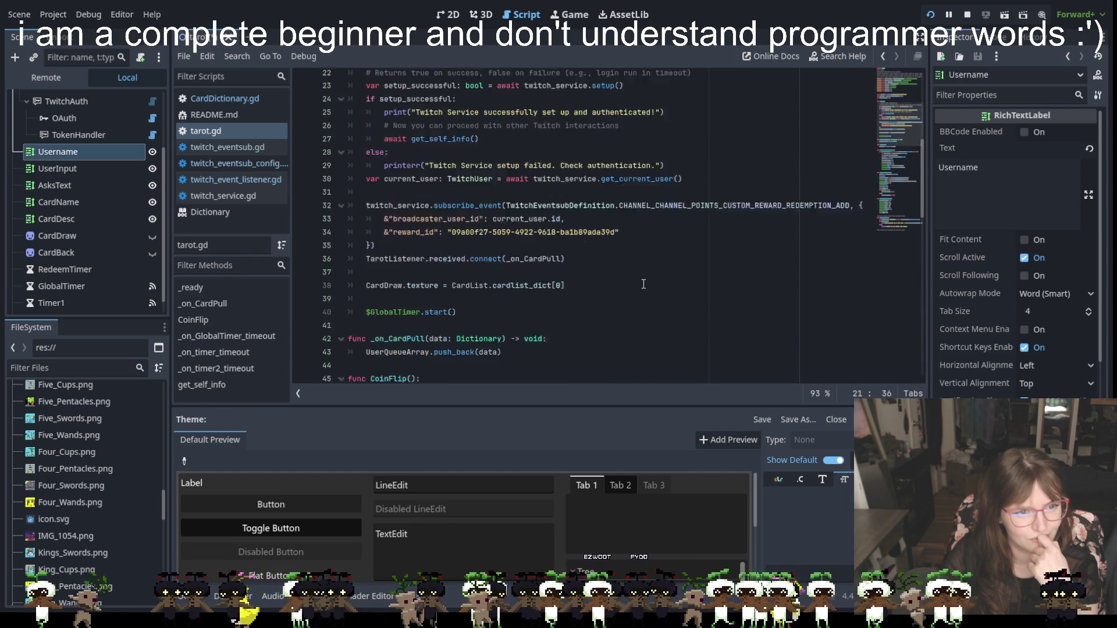
pyautogui.scroll(-14, 644, 284)
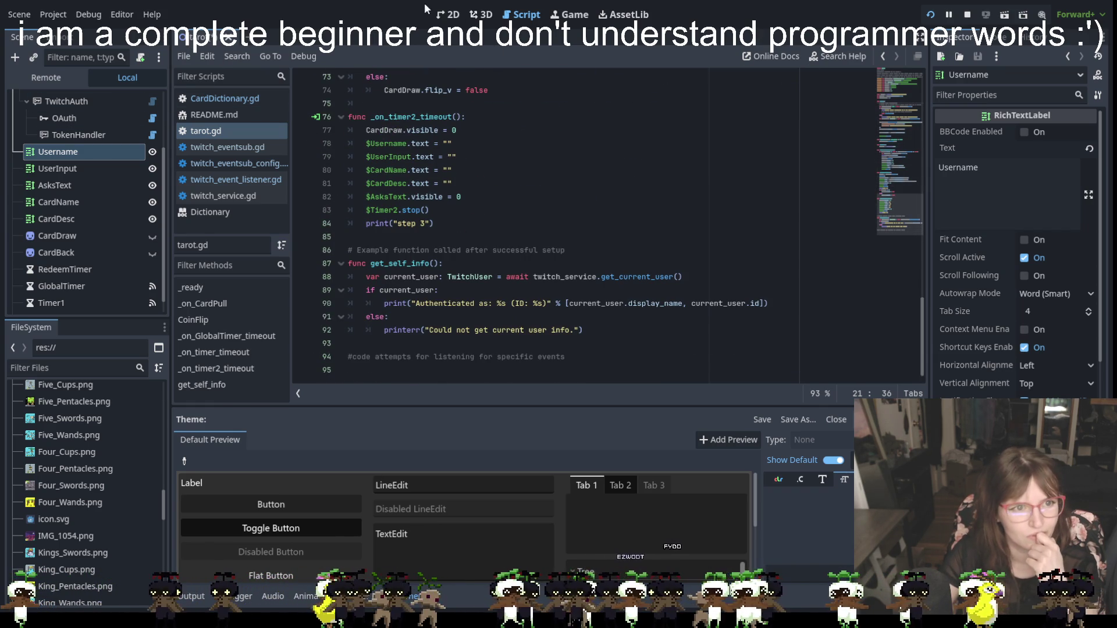
pyautogui.click(449, 14)
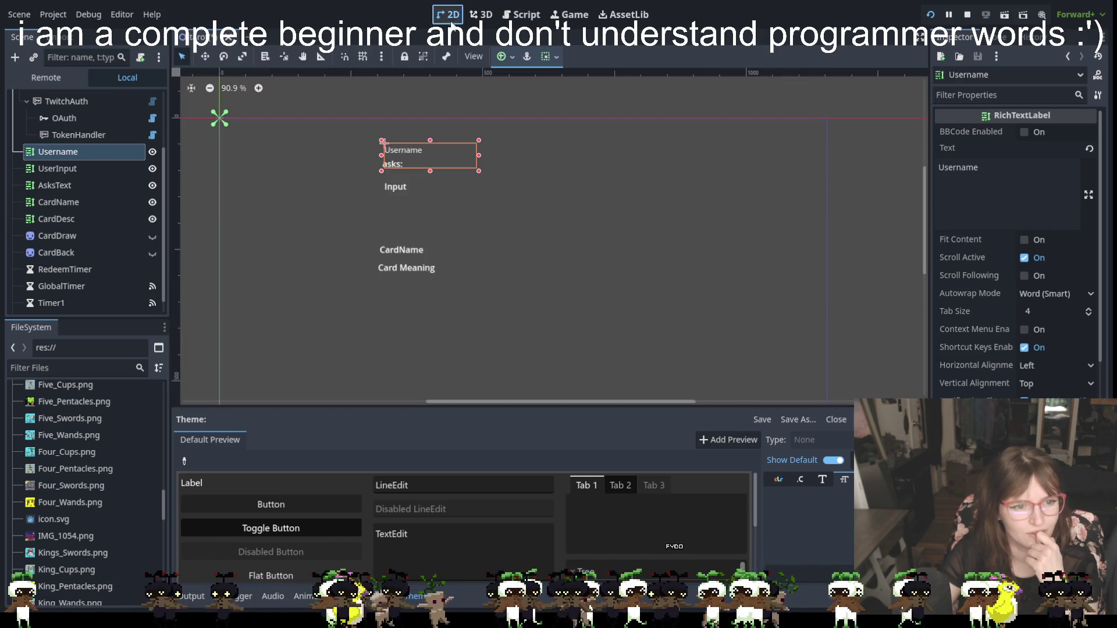
# Inspect the Username label's Text field and its Theme's FontFile Default Font at 0 px size.
pyautogui.click(977, 192)
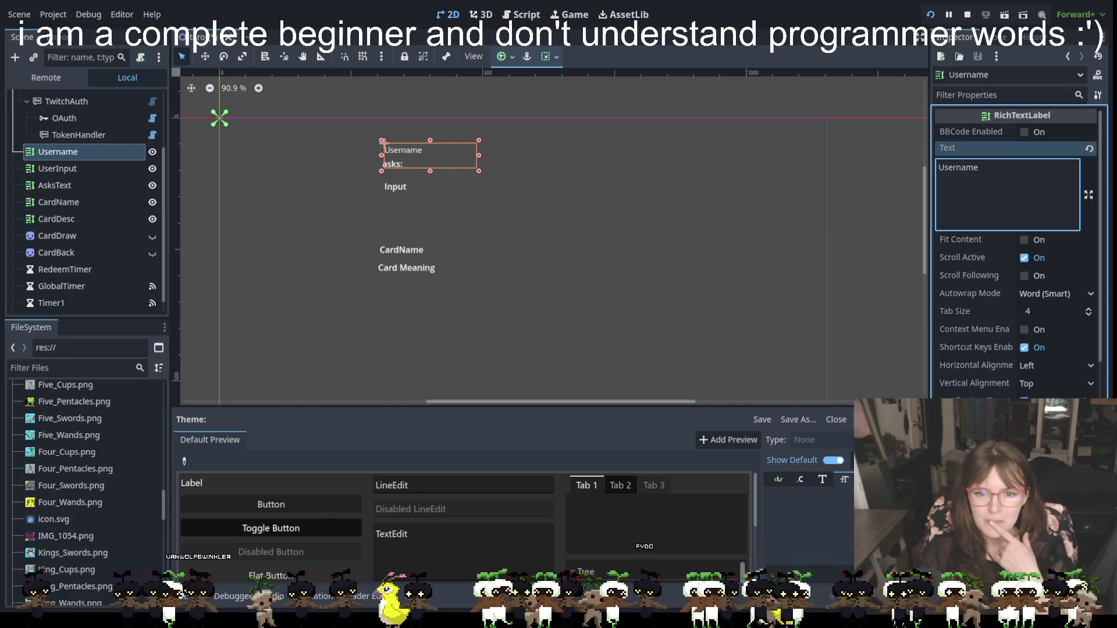
pyautogui.scroll(-10, 1018, 250)
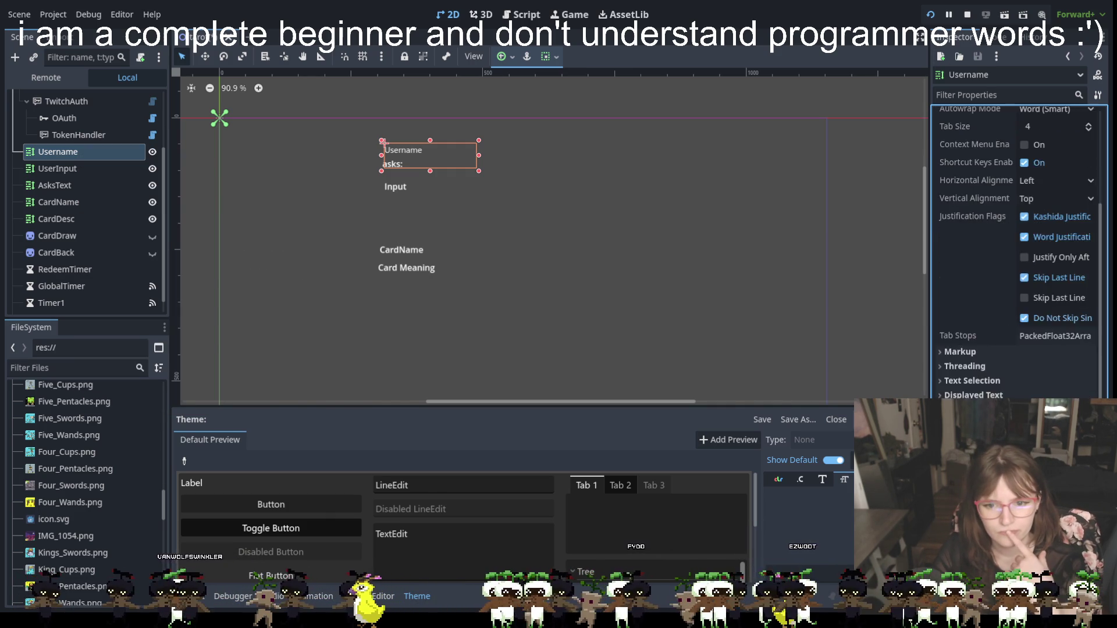
pyautogui.scroll(-2, 1018, 250)
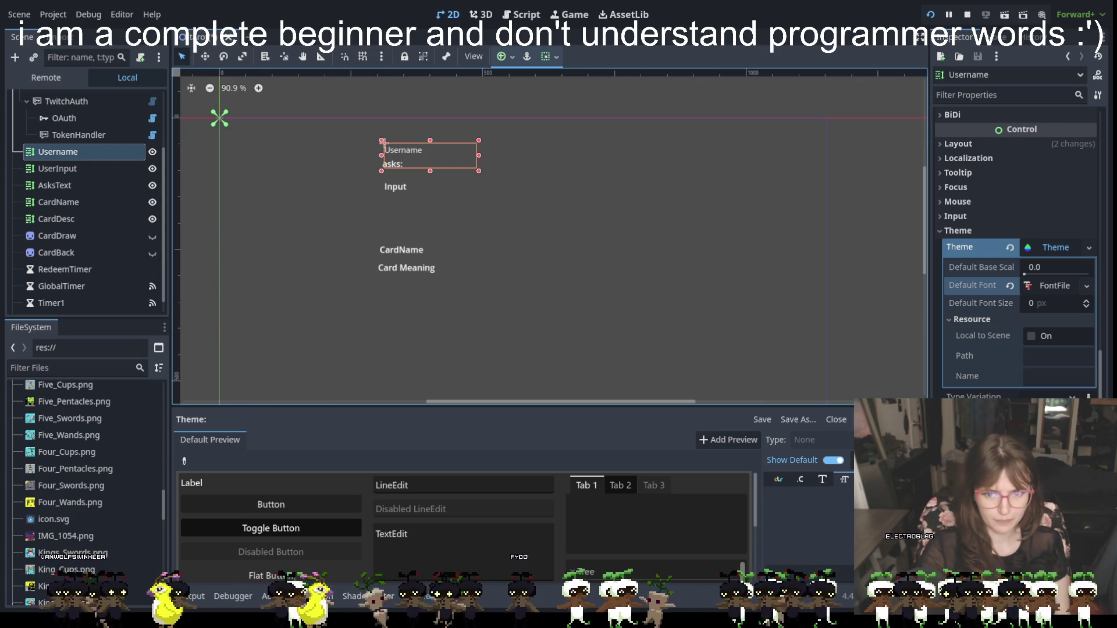
pyautogui.click(1045, 285)
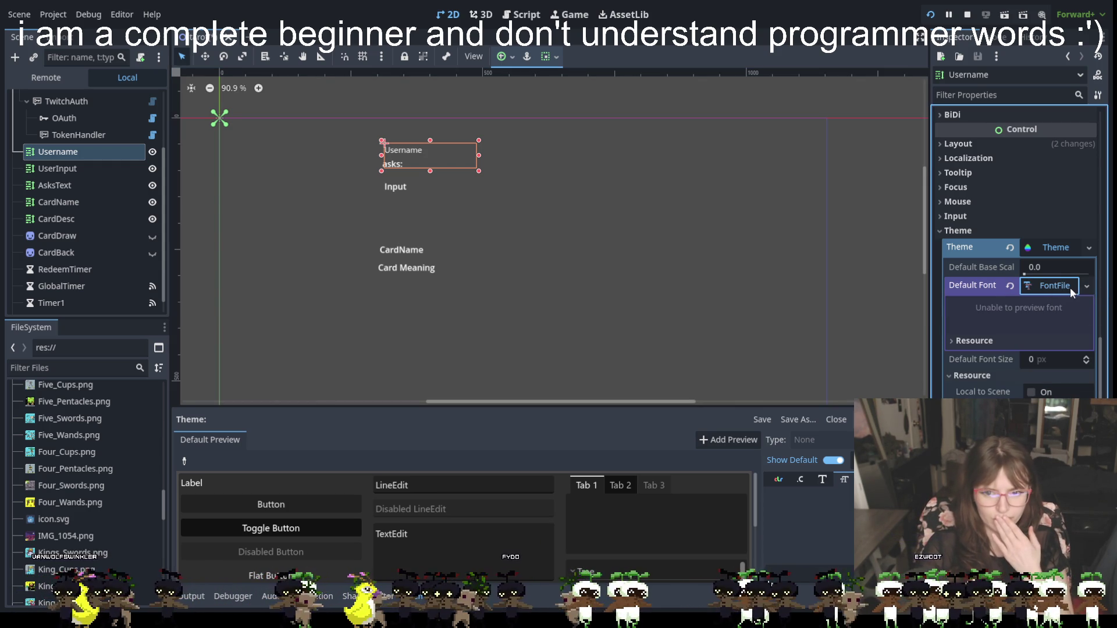
pyautogui.click(1087, 286)
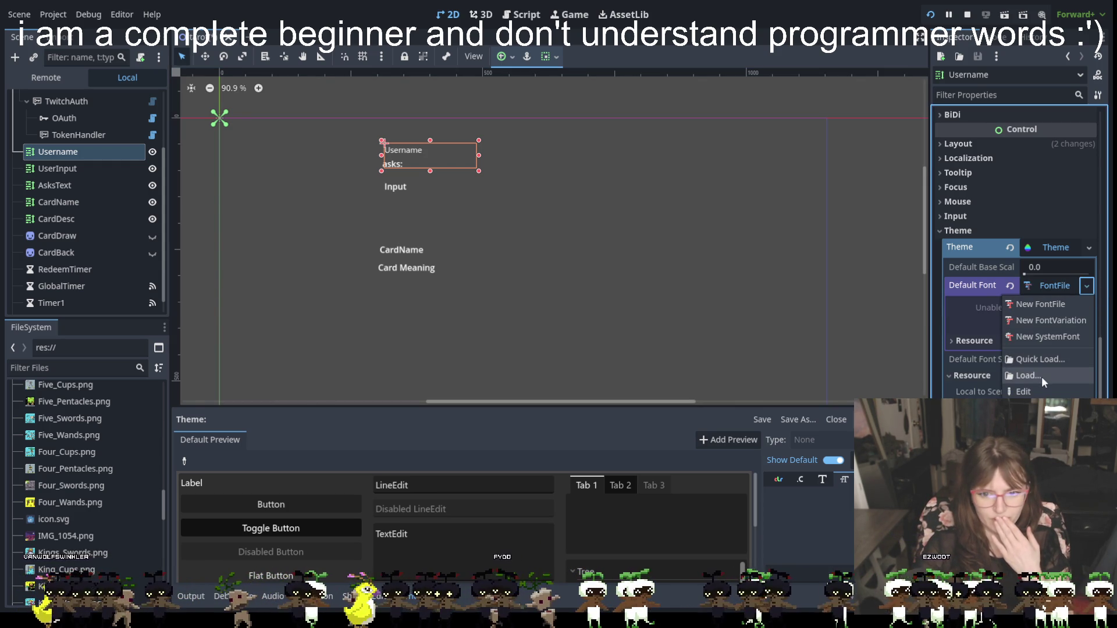
pyautogui.click(1044, 359)
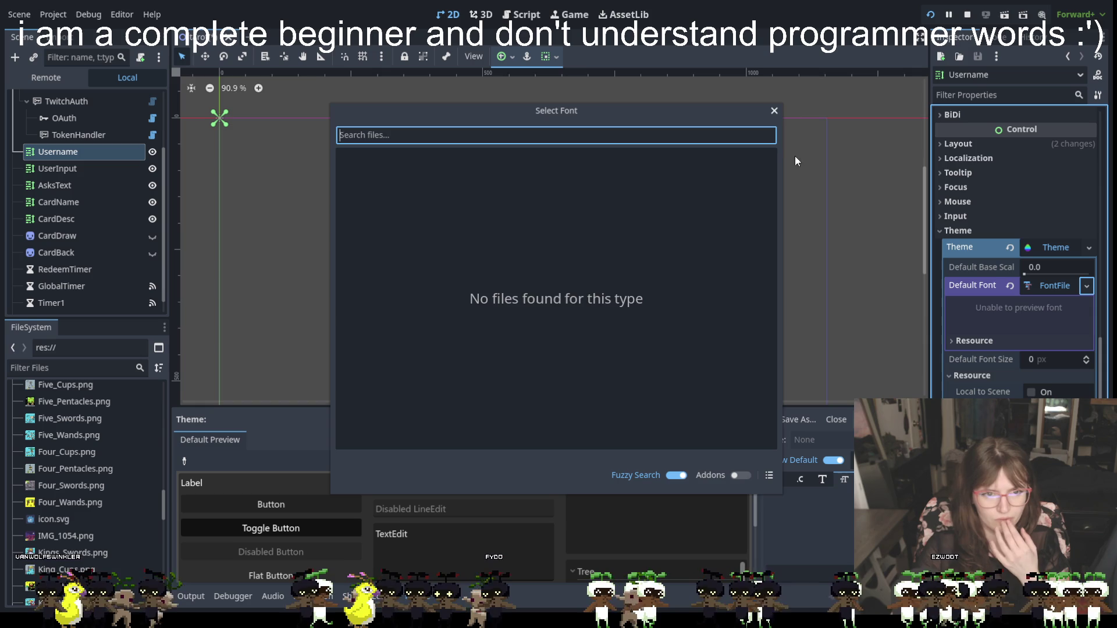
pyautogui.click(774, 110)
pyautogui.click(1054, 285)
pyautogui.click(1054, 285)
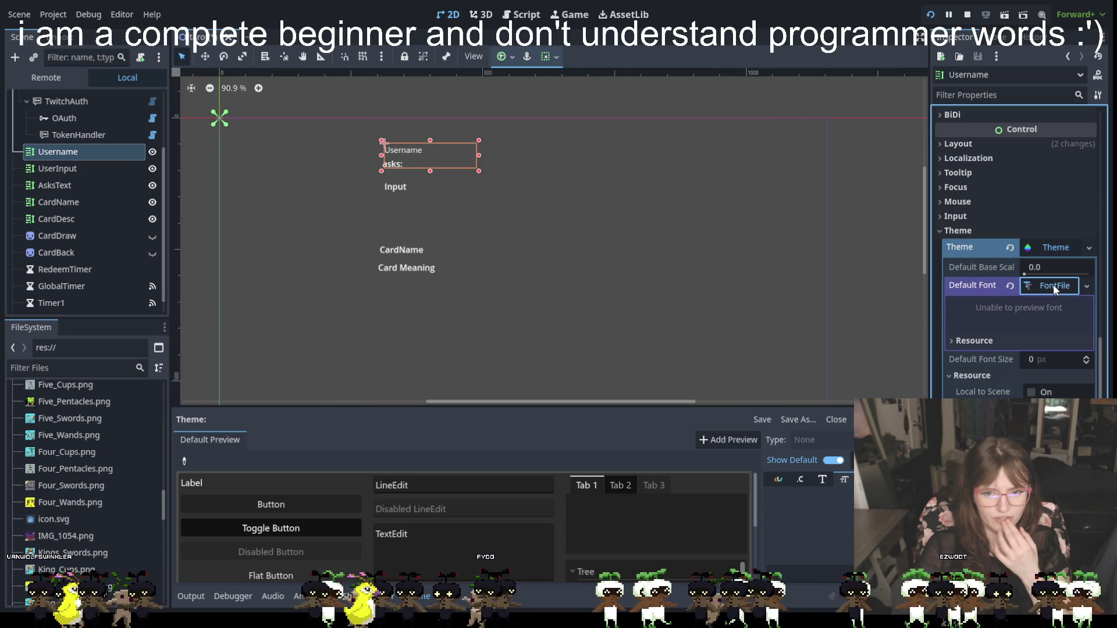
pyautogui.click(952, 340)
pyautogui.click(951, 339)
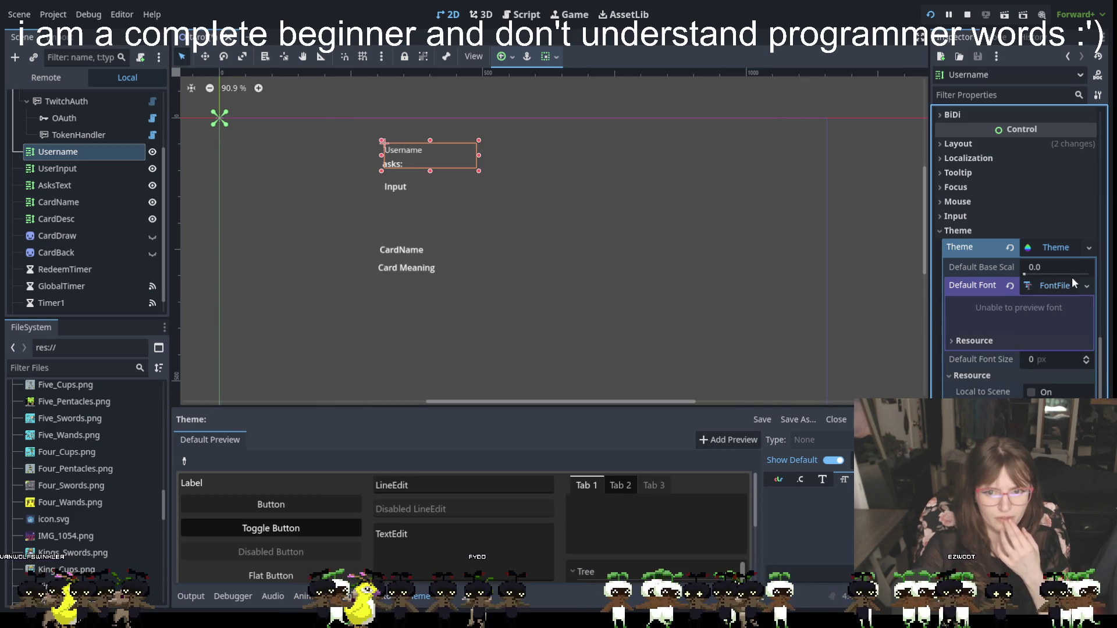
pyautogui.click(1086, 286)
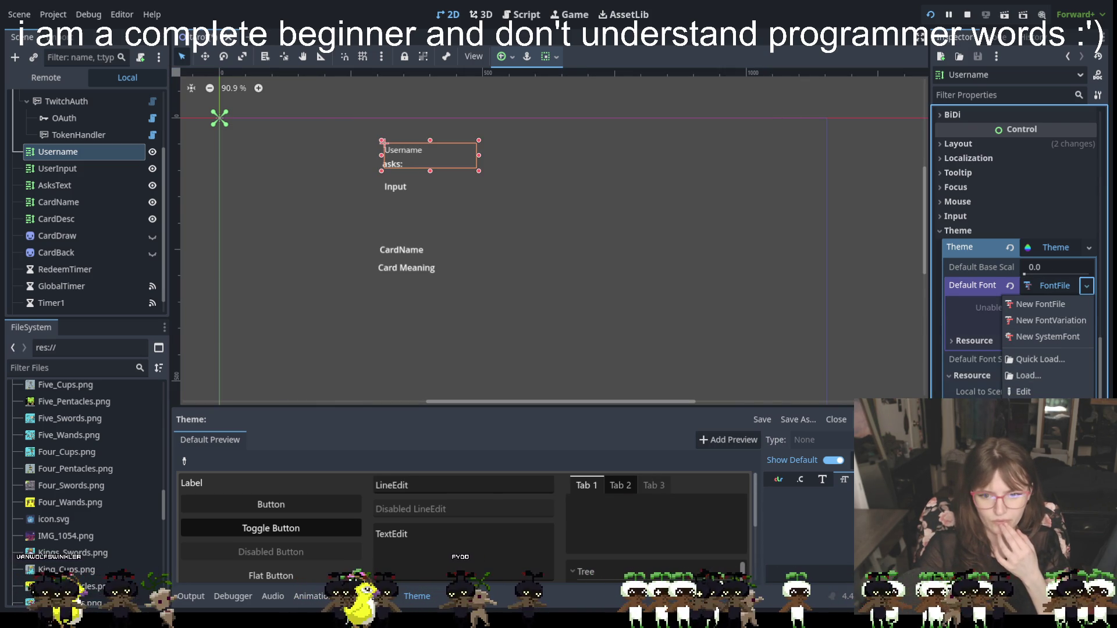
pyautogui.click(979, 321)
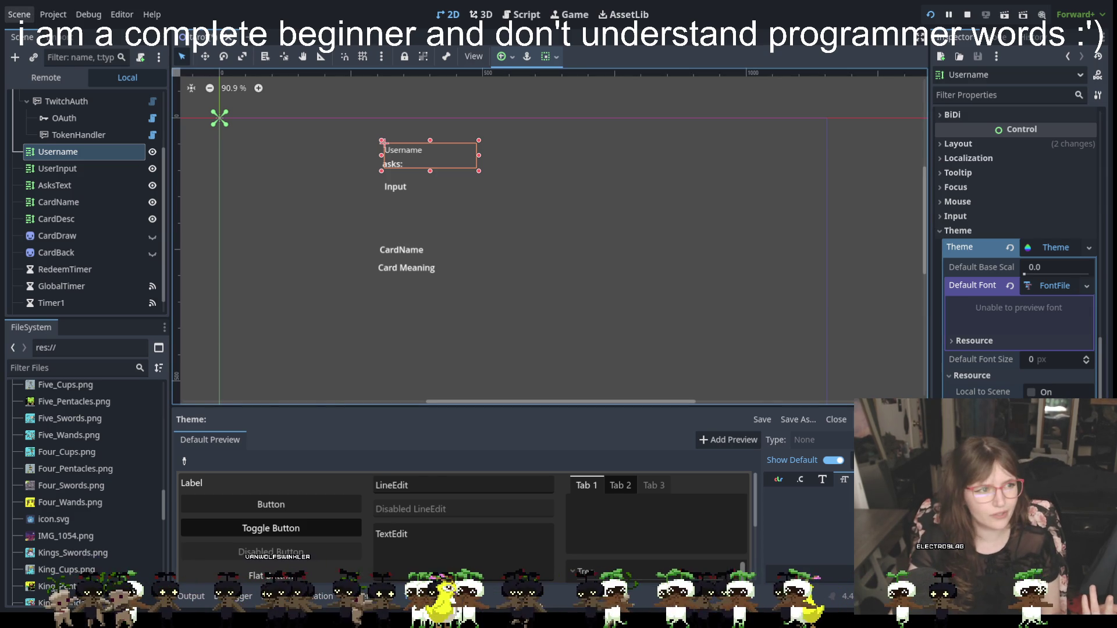
pyautogui.click(19, 14)
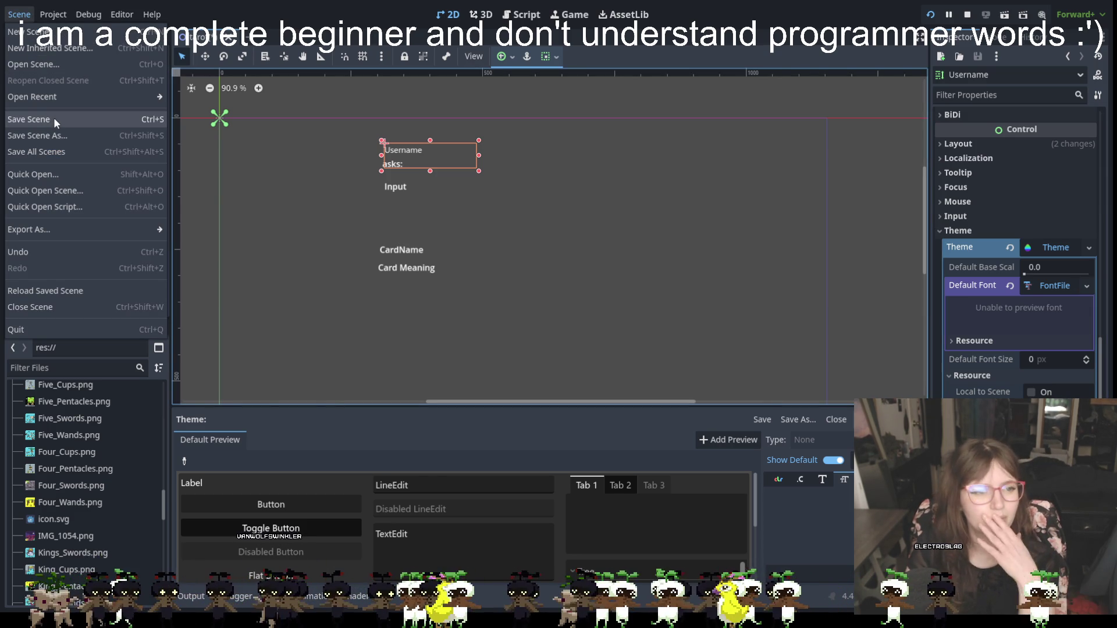
pyautogui.click(552, 607)
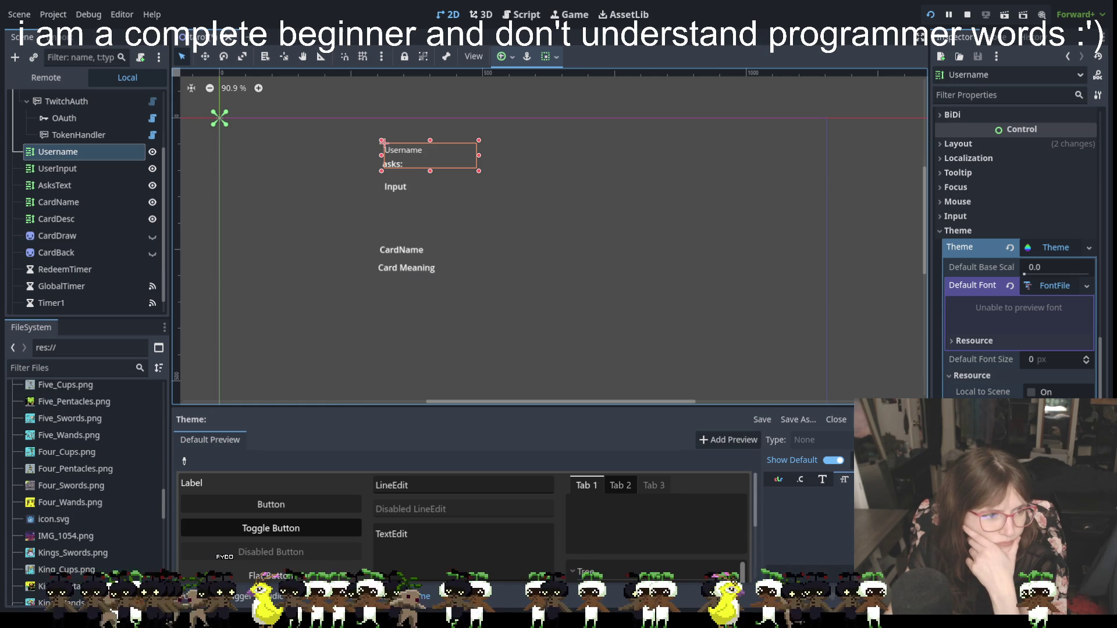
# Collapse the Cards folder and drag Tiny5-Regular.ttf onto the theme's Default Font slot.
pyautogui.scroll(6, 87, 559)
pyautogui.scroll(10, 162, 422)
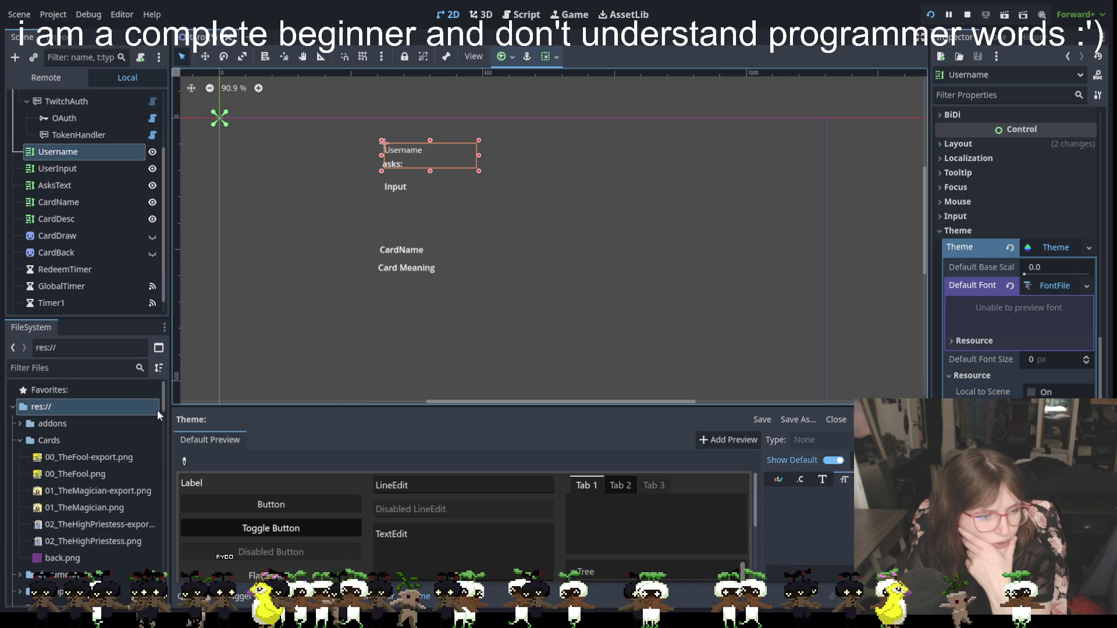
pyautogui.moveTo(163, 404)
pyautogui.mouseDown()
pyautogui.moveTo(153, 577)
pyautogui.moveTo(161, 396)
pyautogui.mouseUp()
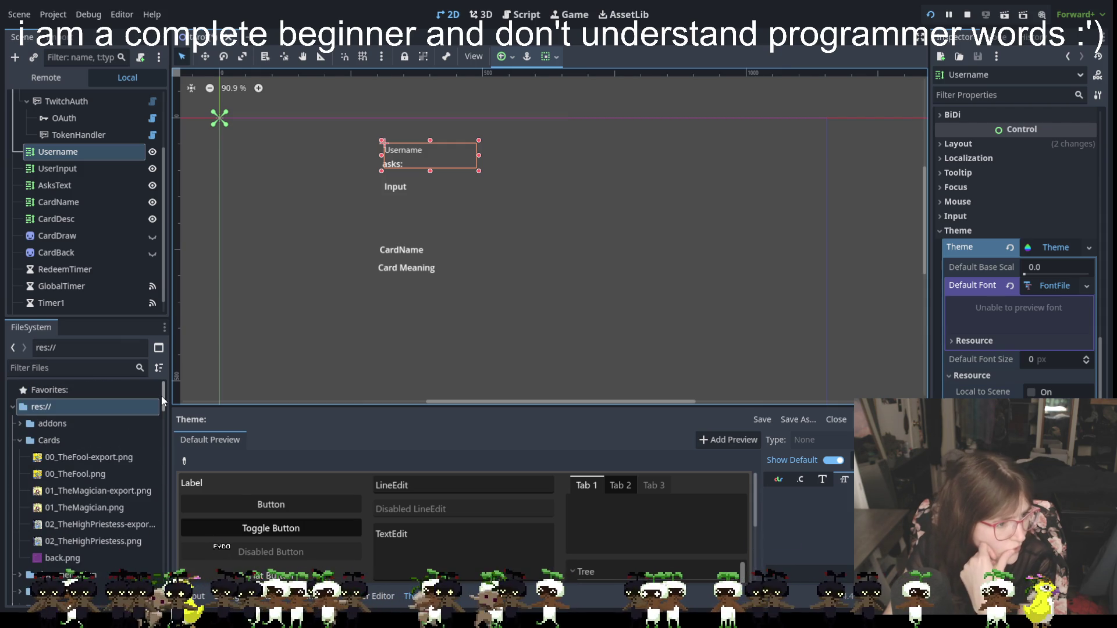
pyautogui.click(20, 441)
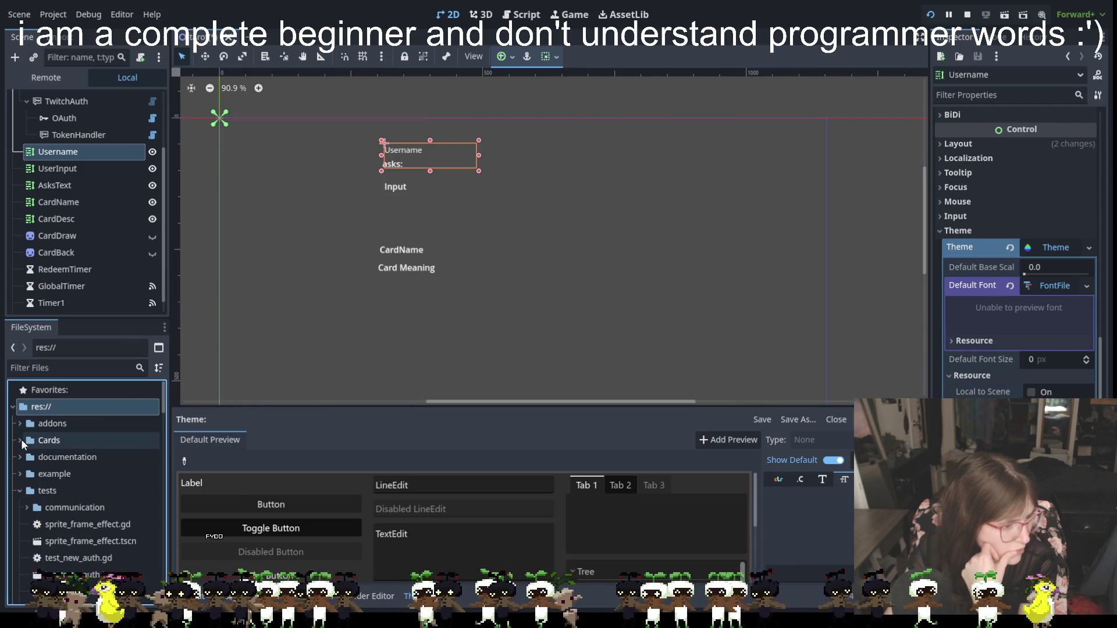
pyautogui.scroll(-5, 54, 491)
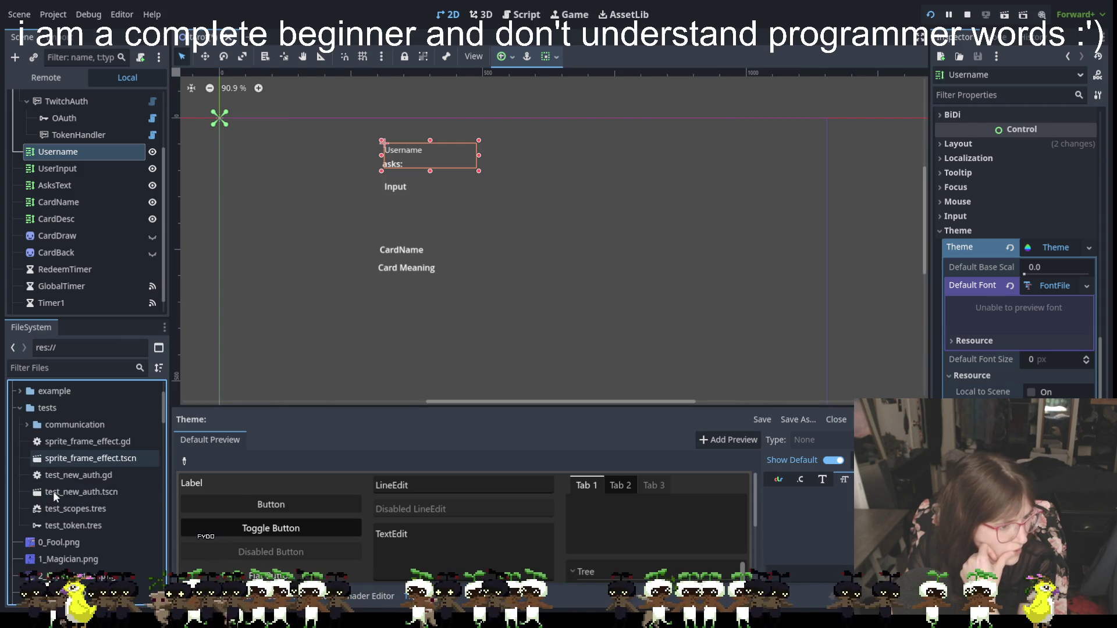
pyautogui.scroll(-20, 54, 492)
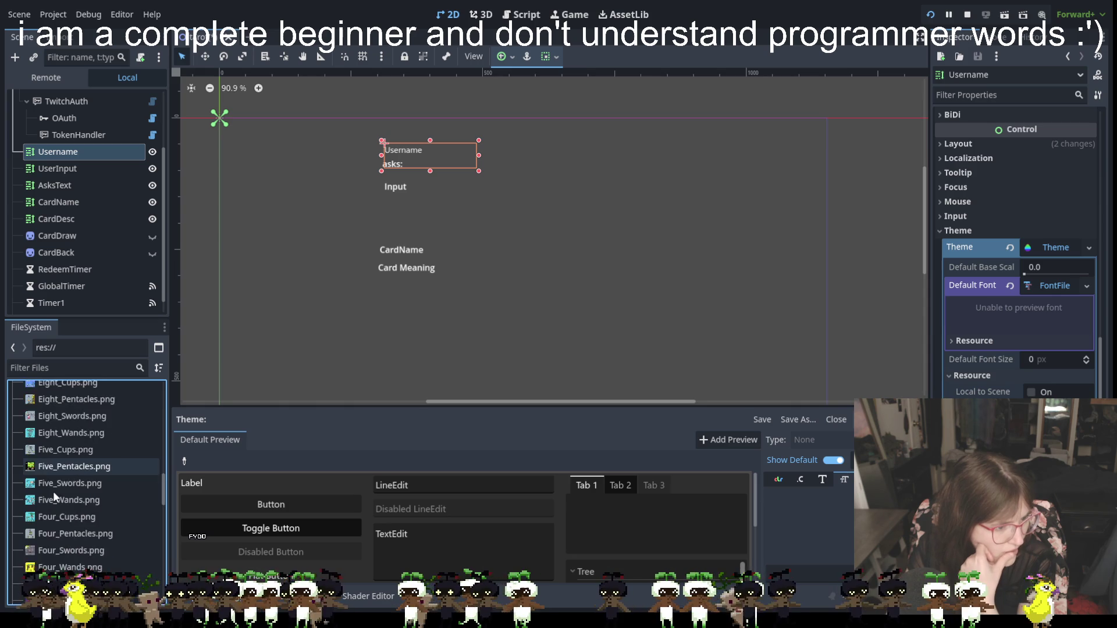
pyautogui.scroll(-3, 53, 491)
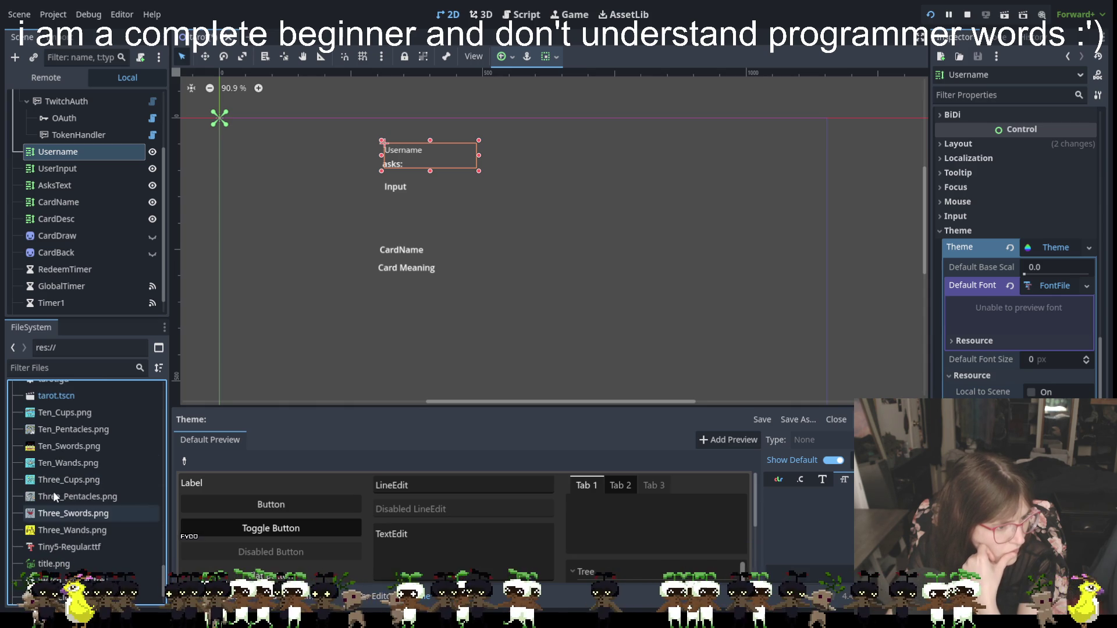
pyautogui.scroll(-3, 63, 444)
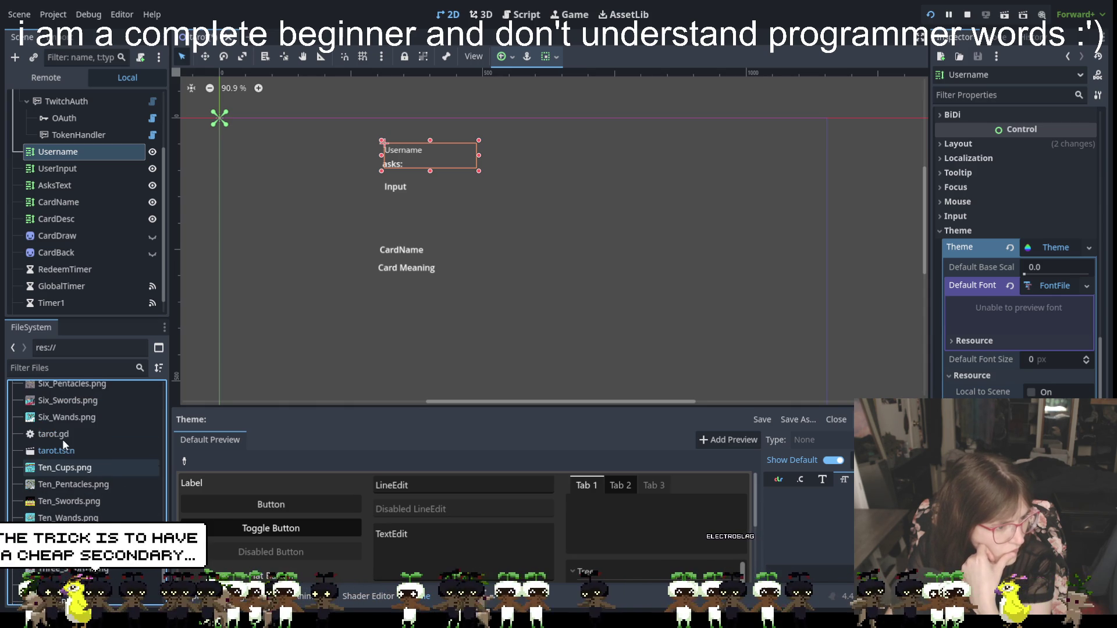
pyautogui.click(72, 492)
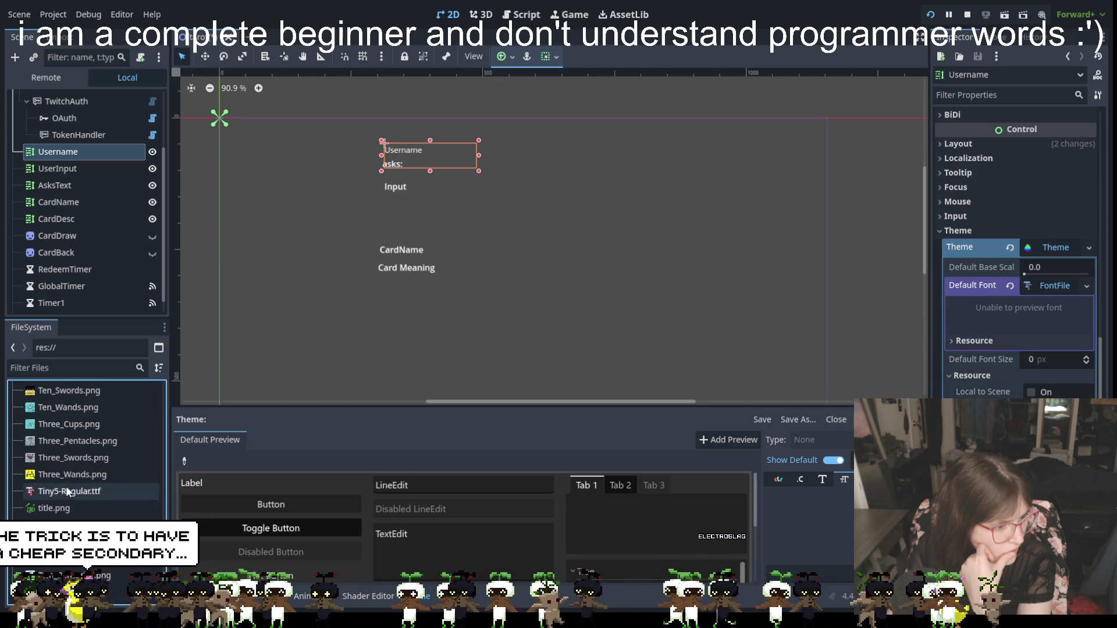
pyautogui.moveTo(71, 490)
pyautogui.mouseDown()
pyautogui.moveTo(279, 415)
pyautogui.moveTo(681, 415)
pyautogui.moveTo(1036, 281)
pyautogui.mouseUp()
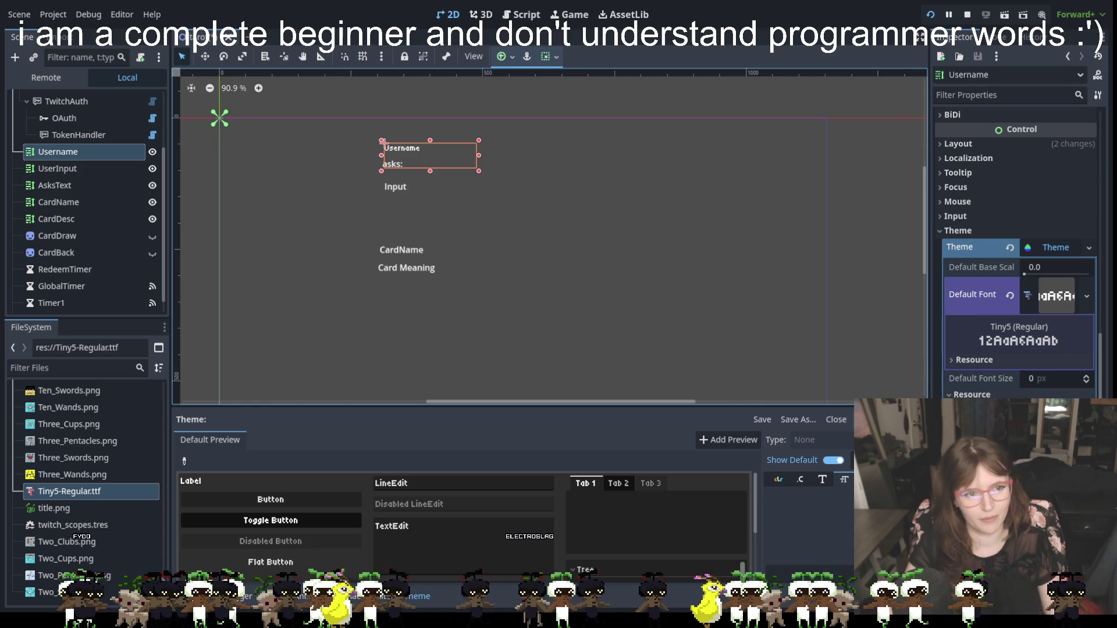
pyautogui.click(450, 190)
# Reselect the Username label and open its Theme resource to show the Tiny5 (Regular) default font.
pyautogui.click(378, 159)
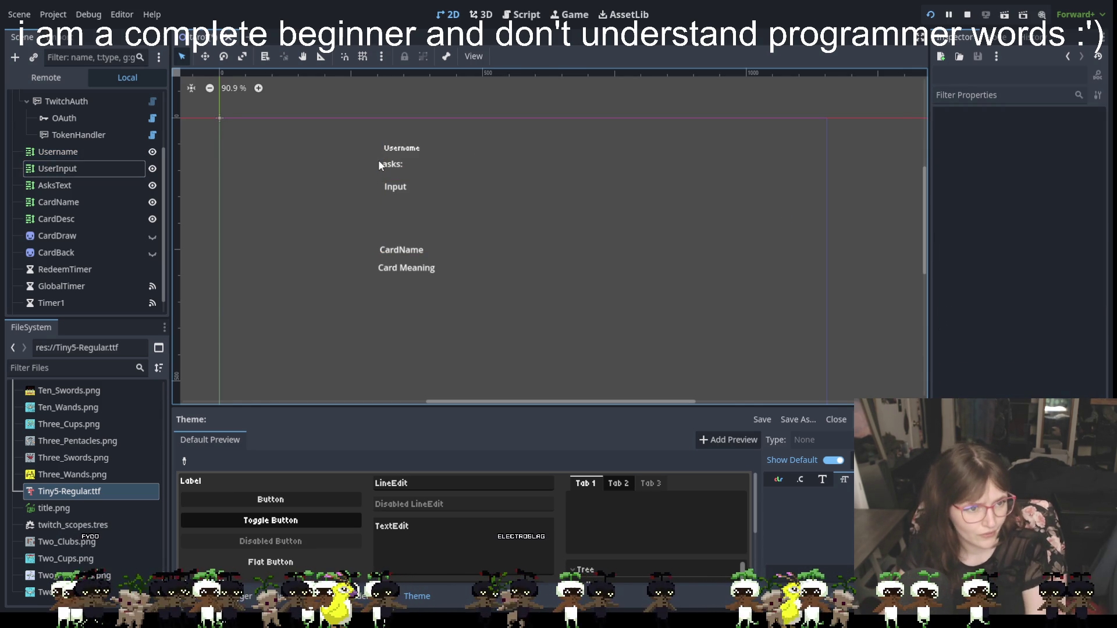
pyautogui.click(382, 163)
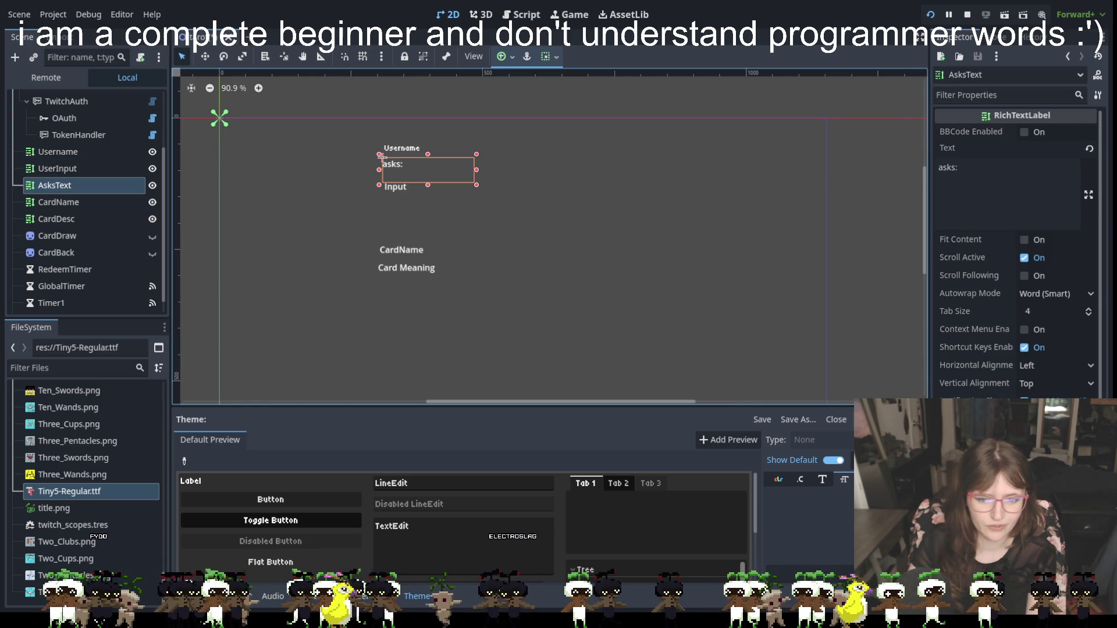
pyautogui.scroll(-10, 1084, 124)
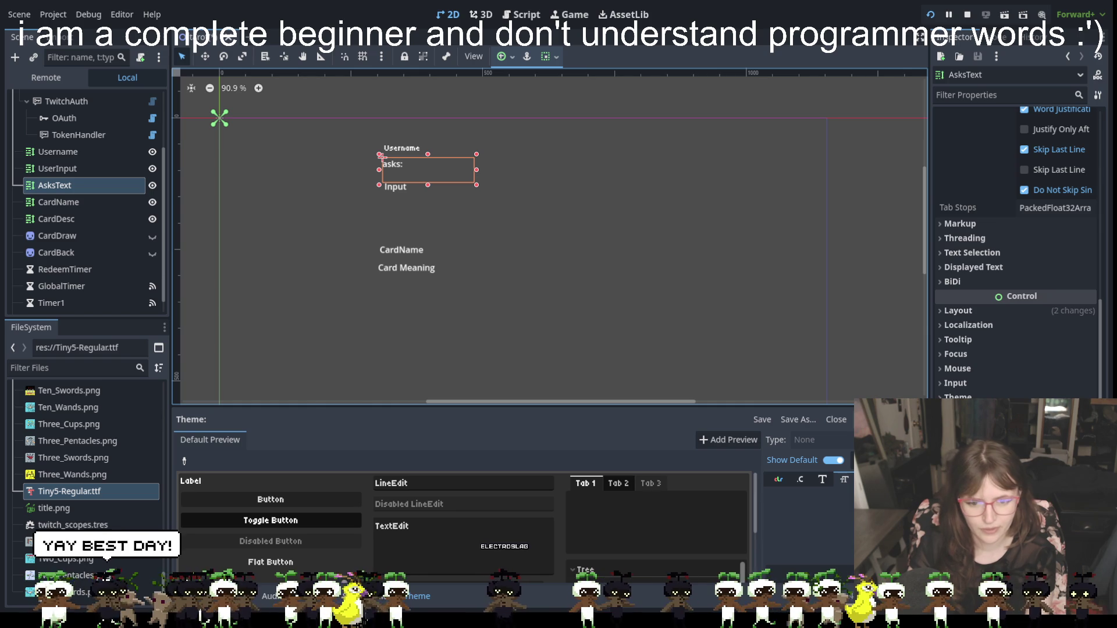
pyautogui.click(386, 144)
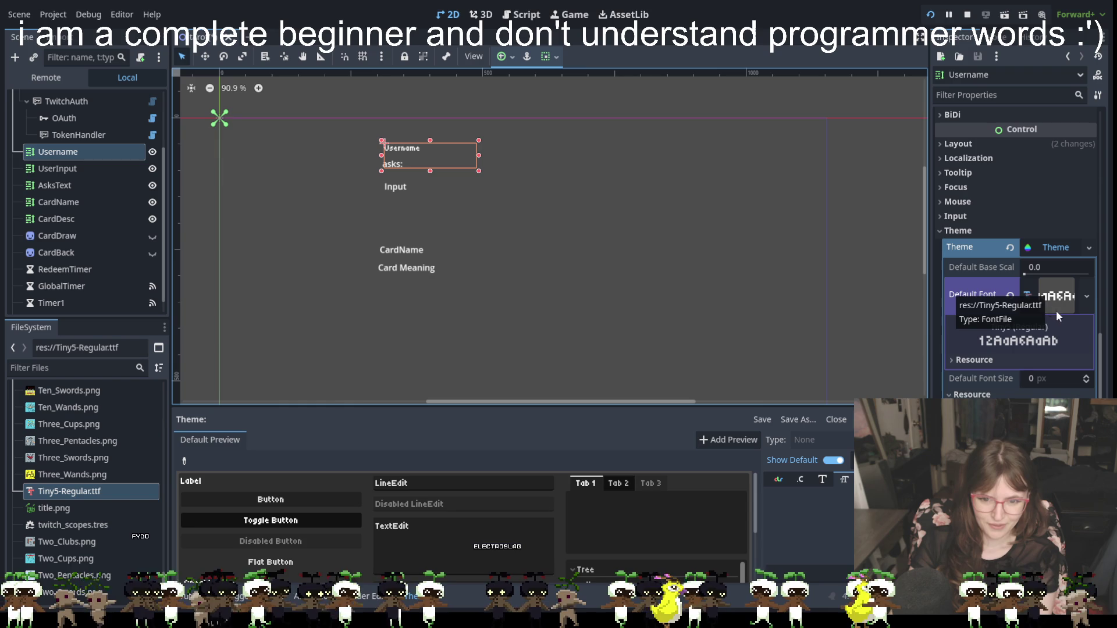
pyautogui.click(1054, 246)
pyautogui.click(1054, 246)
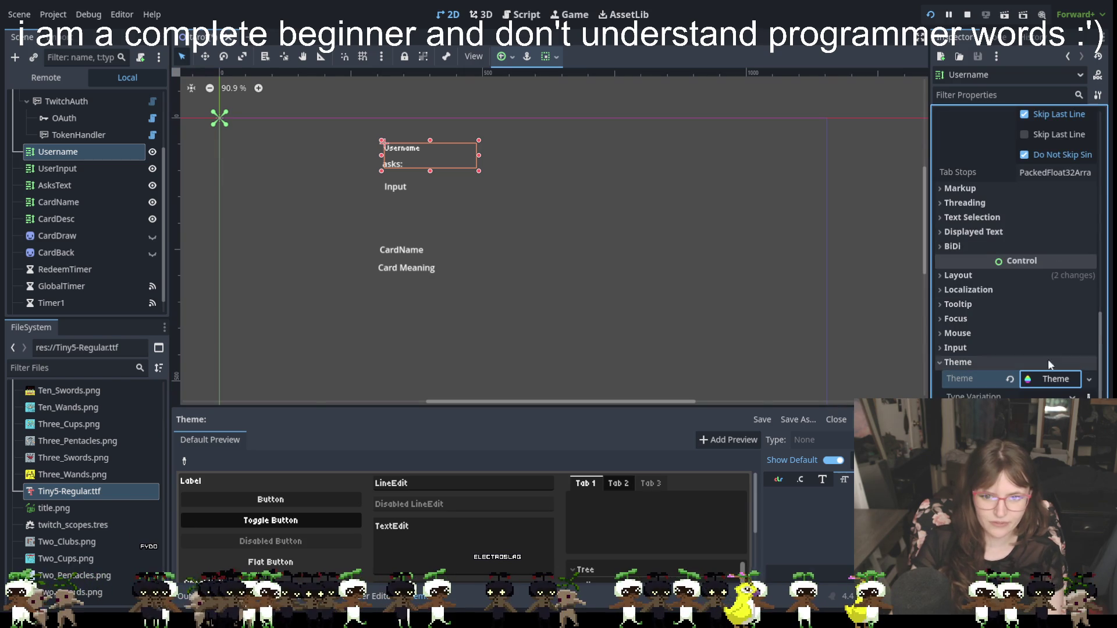
pyautogui.rightClick(1046, 381)
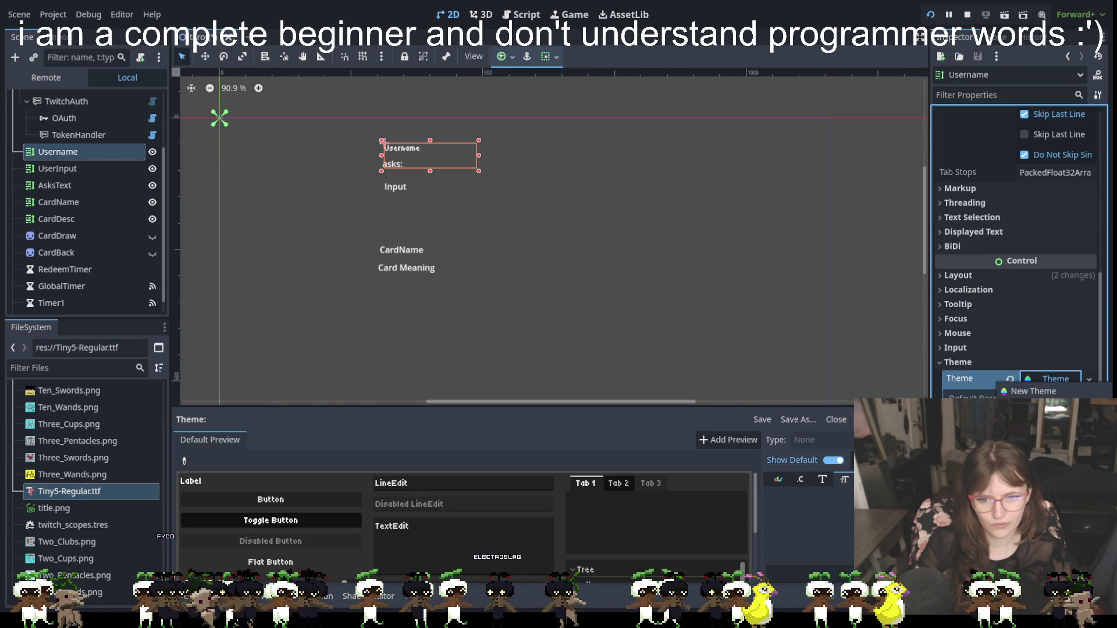
pyautogui.click(1056, 380)
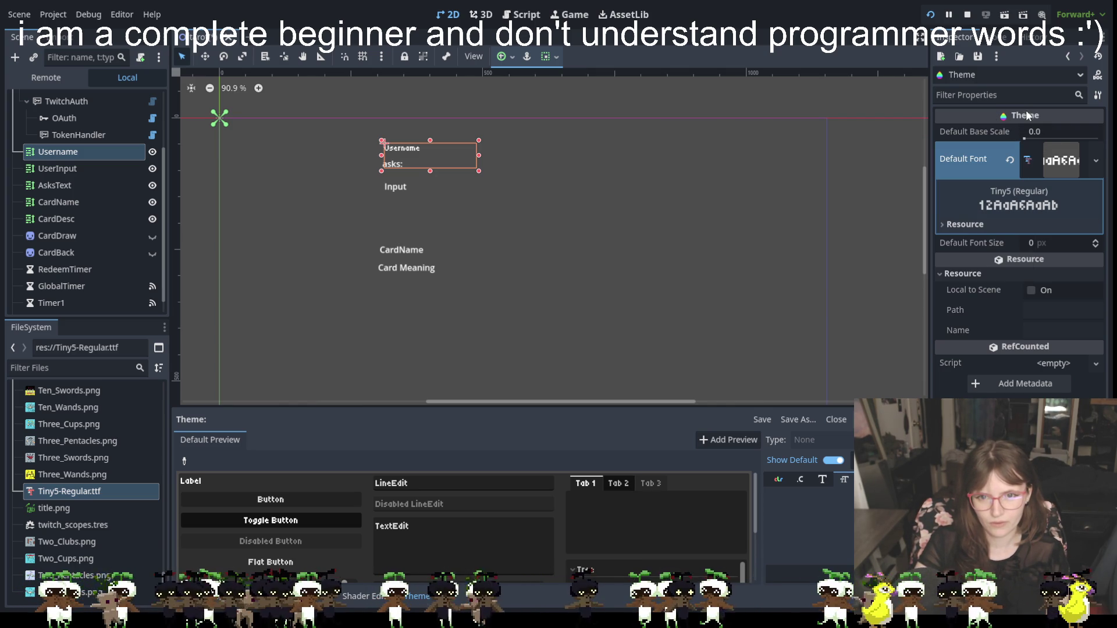
# Save the Tiny5 theme as tinytexttheme.tres in res:// using Save As.
pyautogui.click(976, 75)
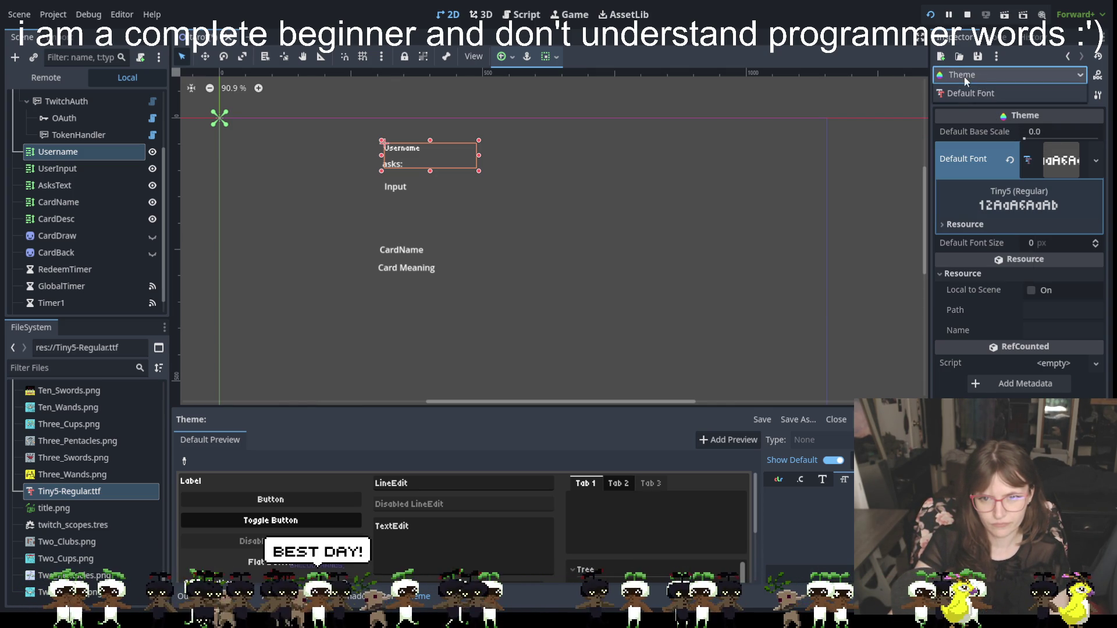
pyautogui.click(941, 57)
pyautogui.click(941, 58)
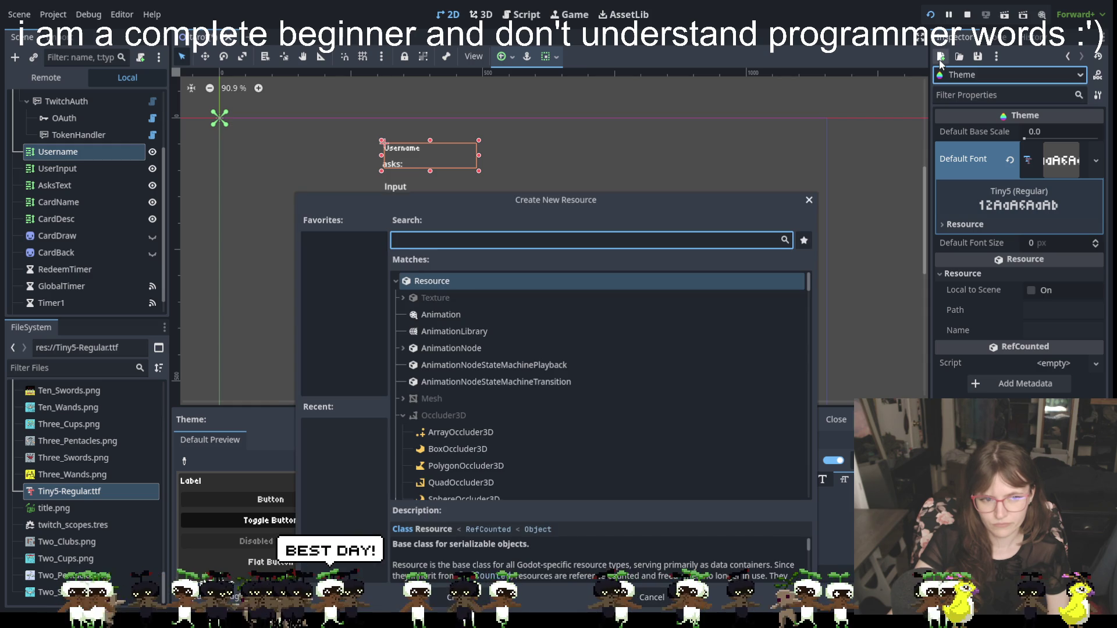
pyautogui.click(809, 202)
pyautogui.click(977, 56)
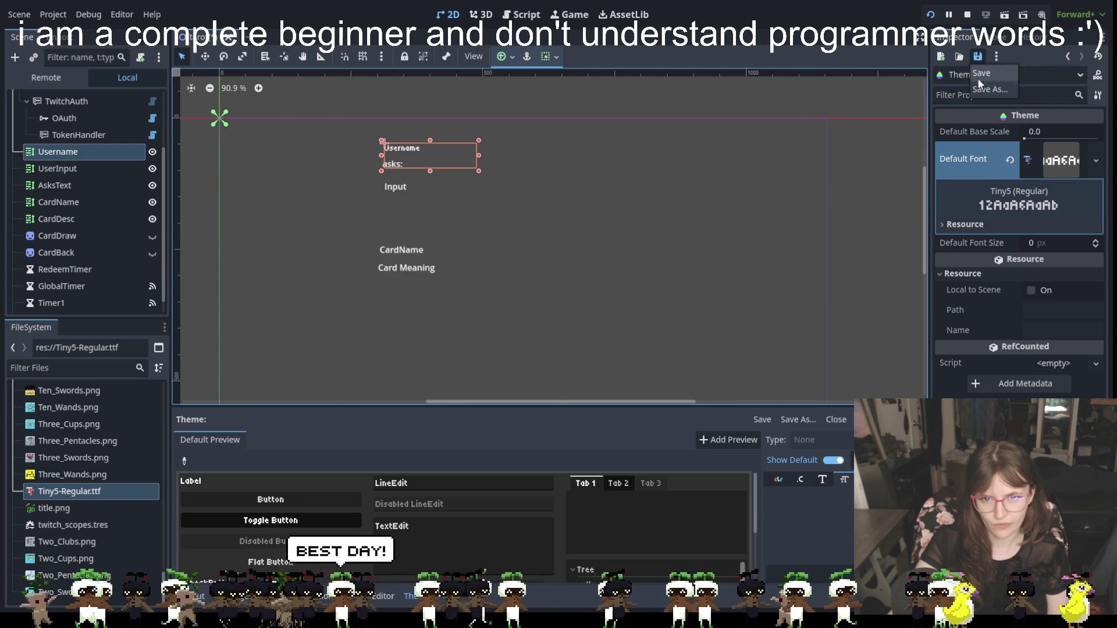
pyautogui.click(983, 90)
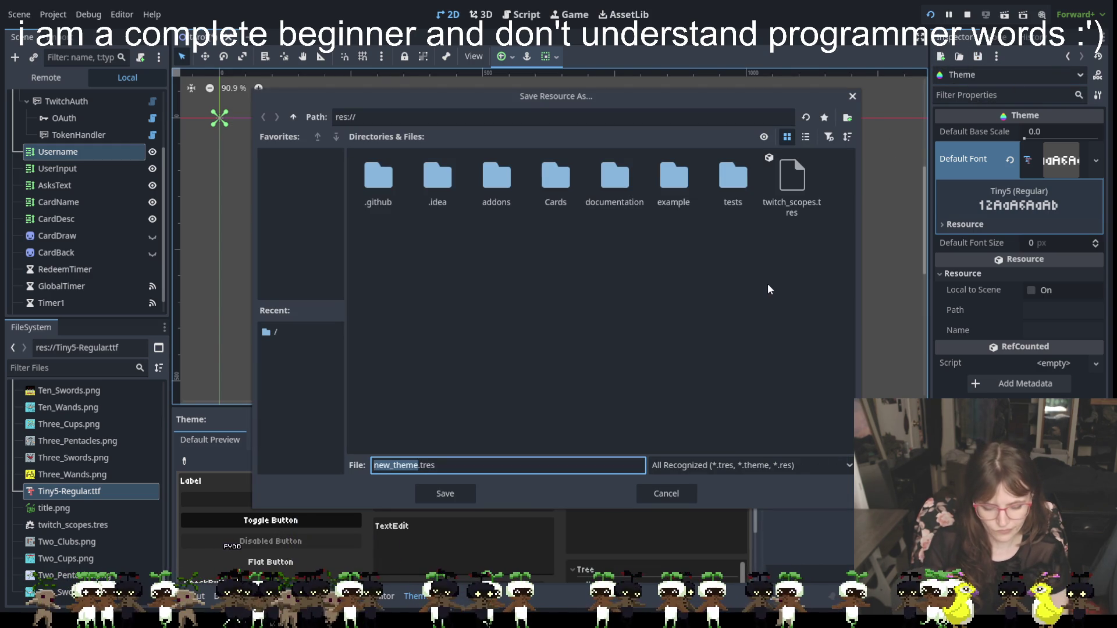
pyautogui.write('tinytext')
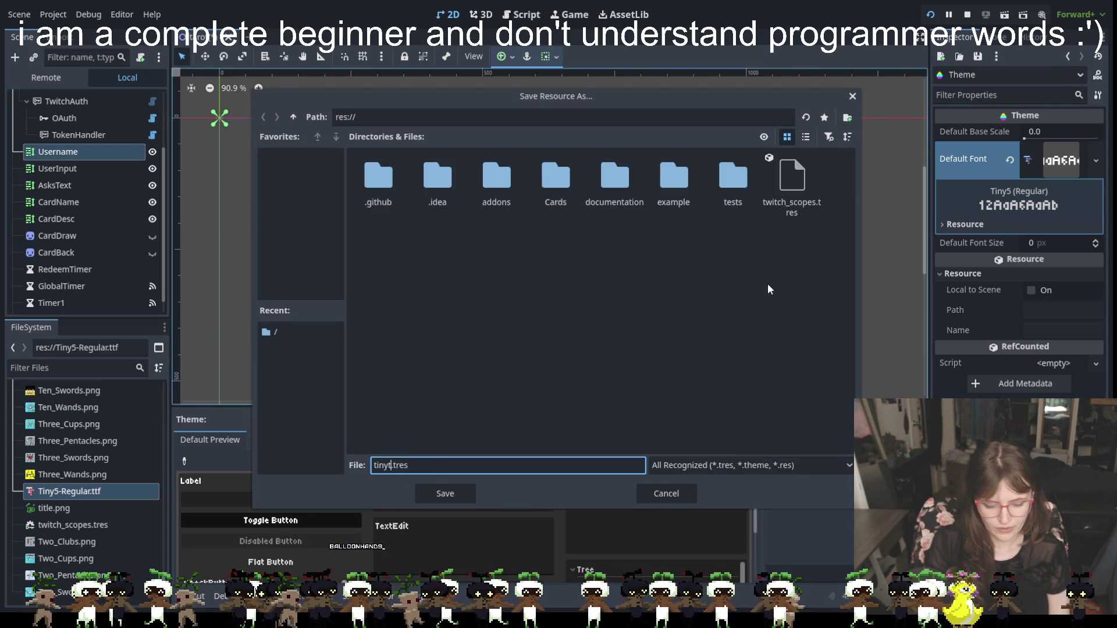
pyautogui.write('theme')
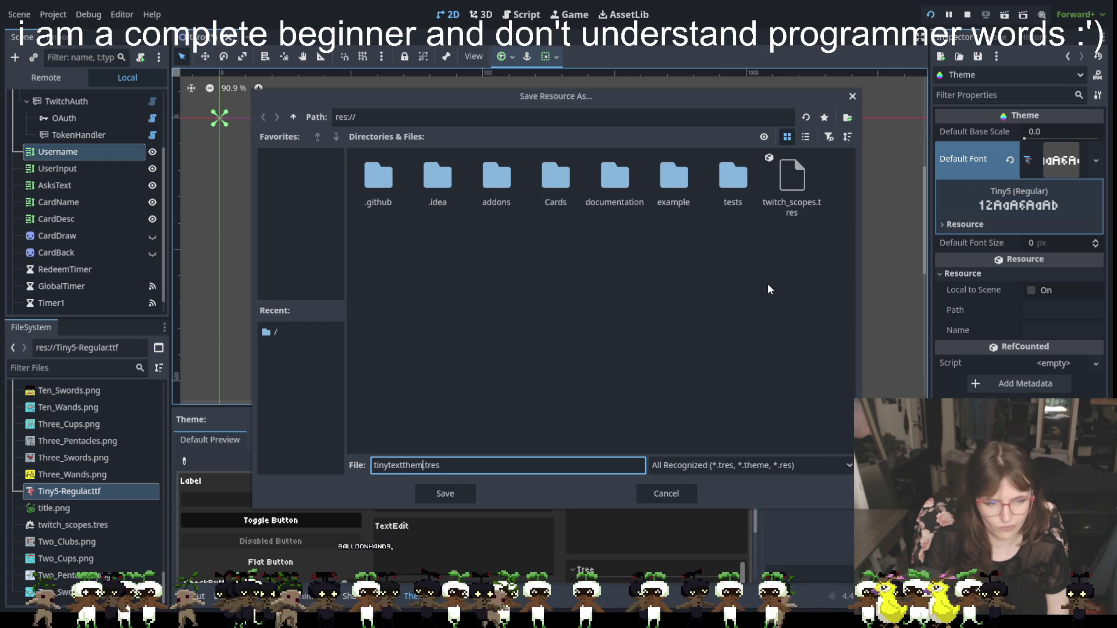
pyautogui.press('Return')
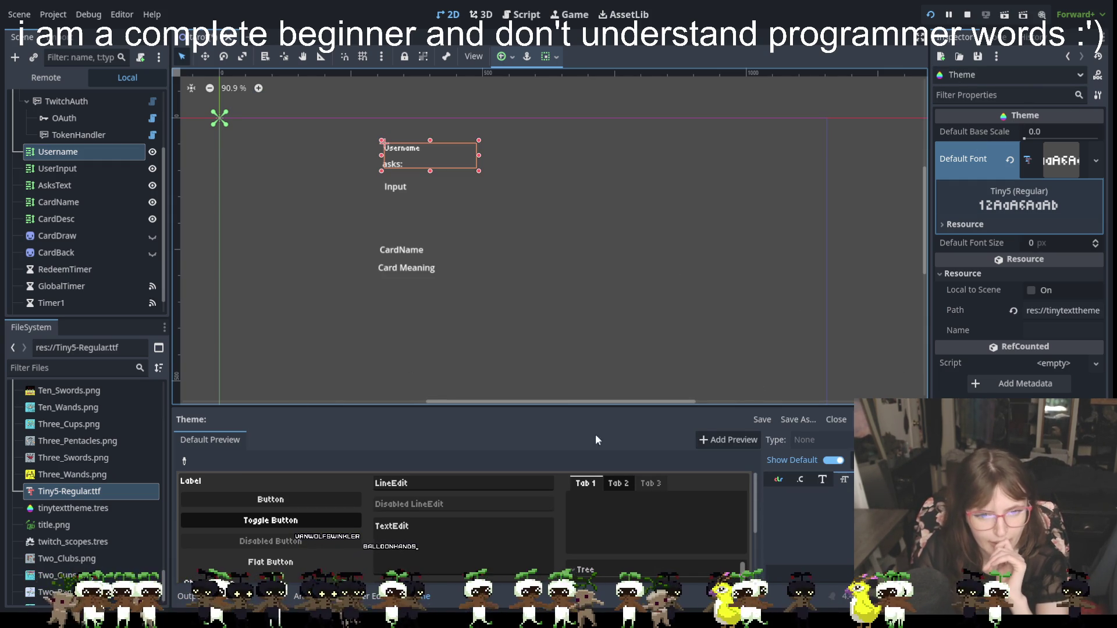
# Assign tinytexttheme.tres as the AsksText label's theme so 'asks:' renders in Tiny5.
pyautogui.click(394, 167)
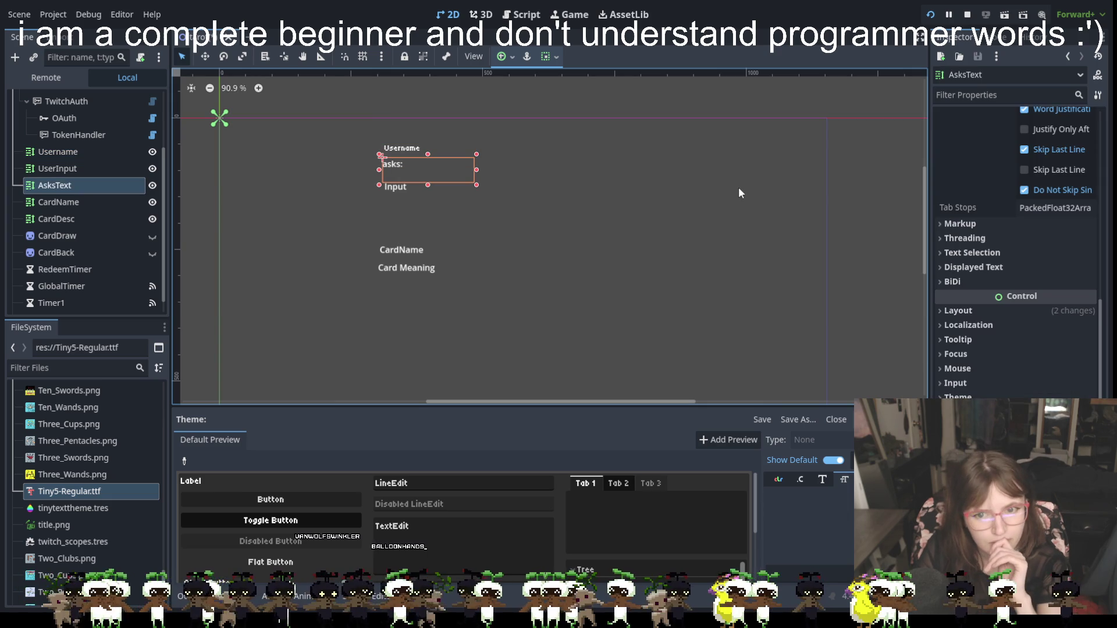
pyautogui.click(960, 395)
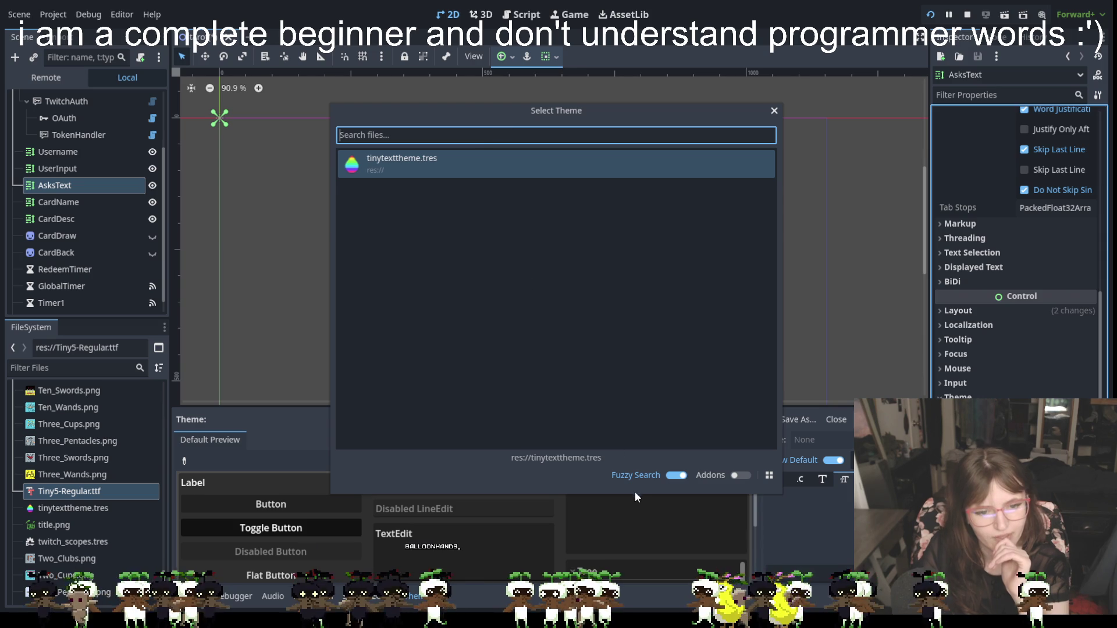
pyautogui.doubleClick(407, 161)
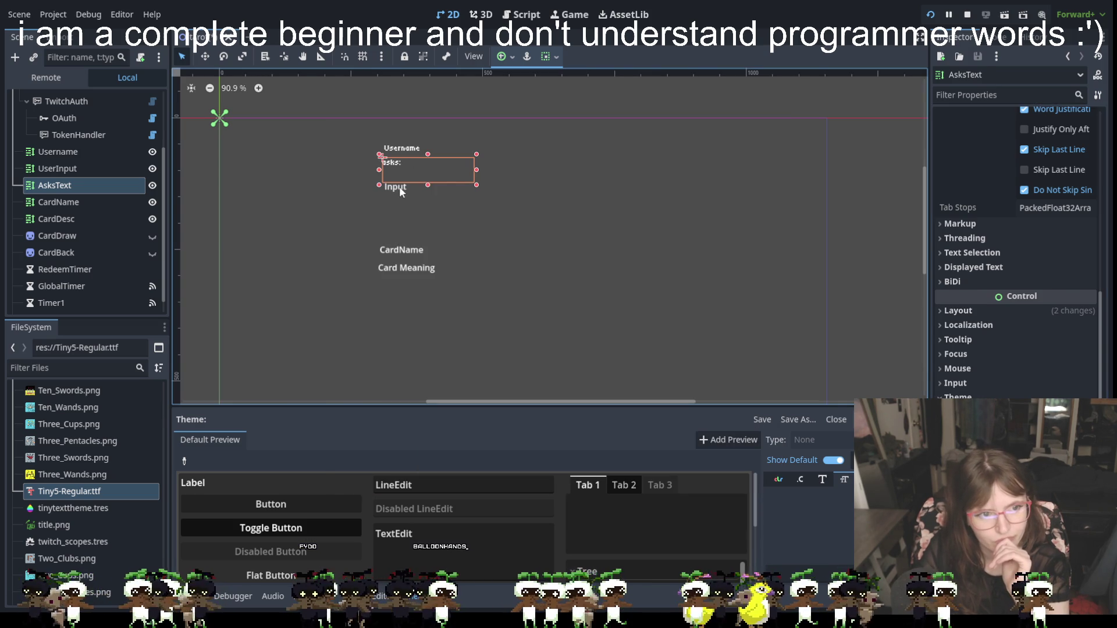
pyautogui.click(400, 187)
pyautogui.scroll(-10, 1018, 254)
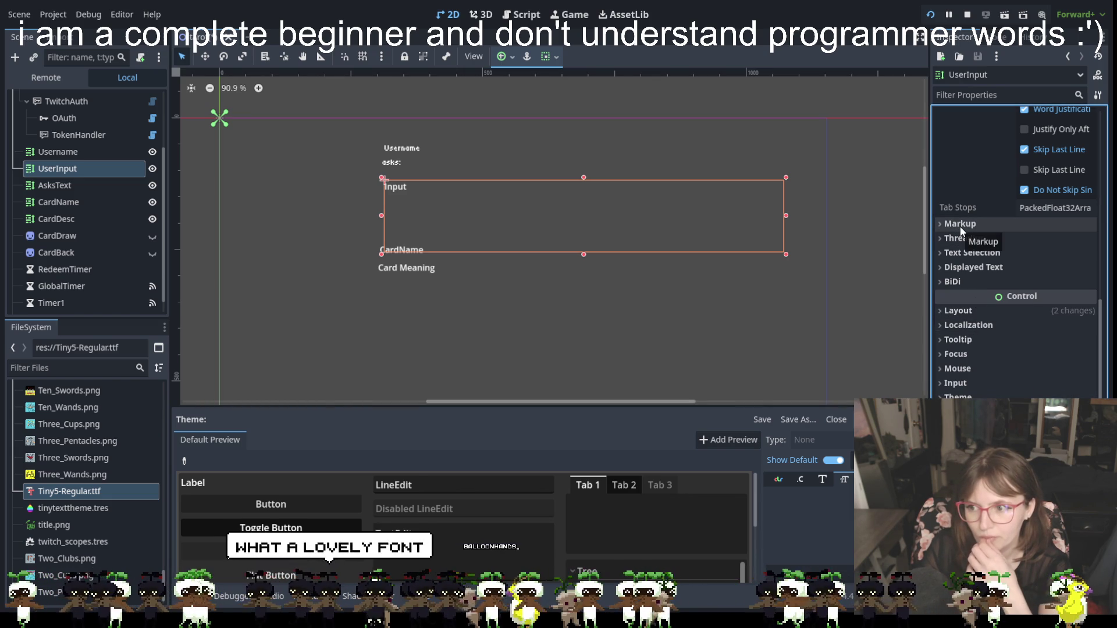
# Browse the UserInput label's Markup, Threading, Text Selection and Displayed Text sections.
pyautogui.moveTo(967, 198)
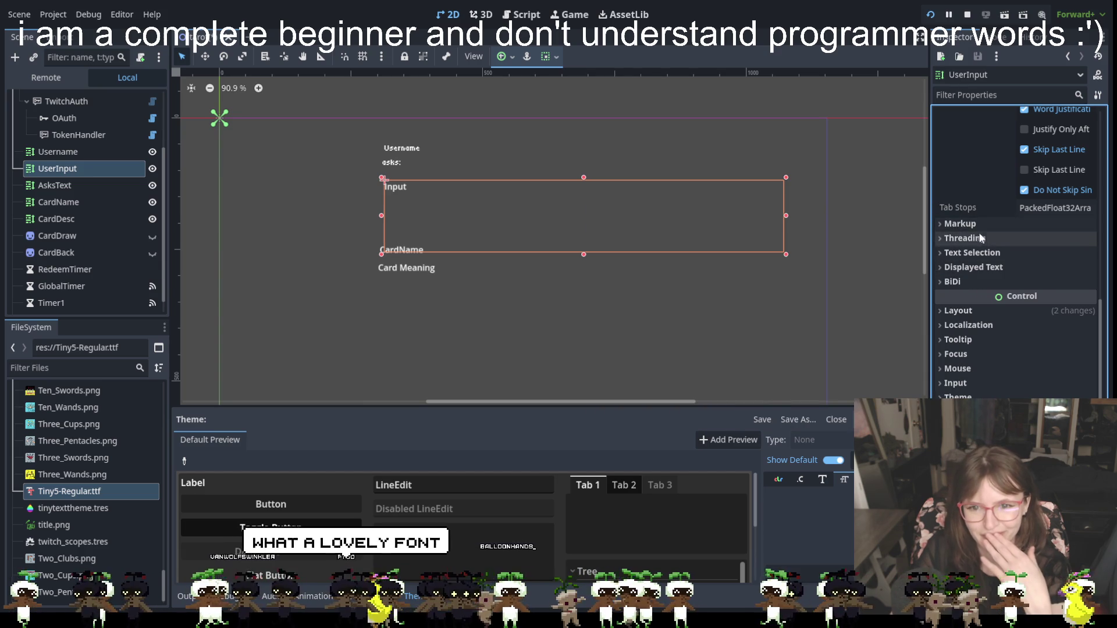
pyautogui.click(966, 224)
pyautogui.click(966, 224)
pyautogui.click(965, 239)
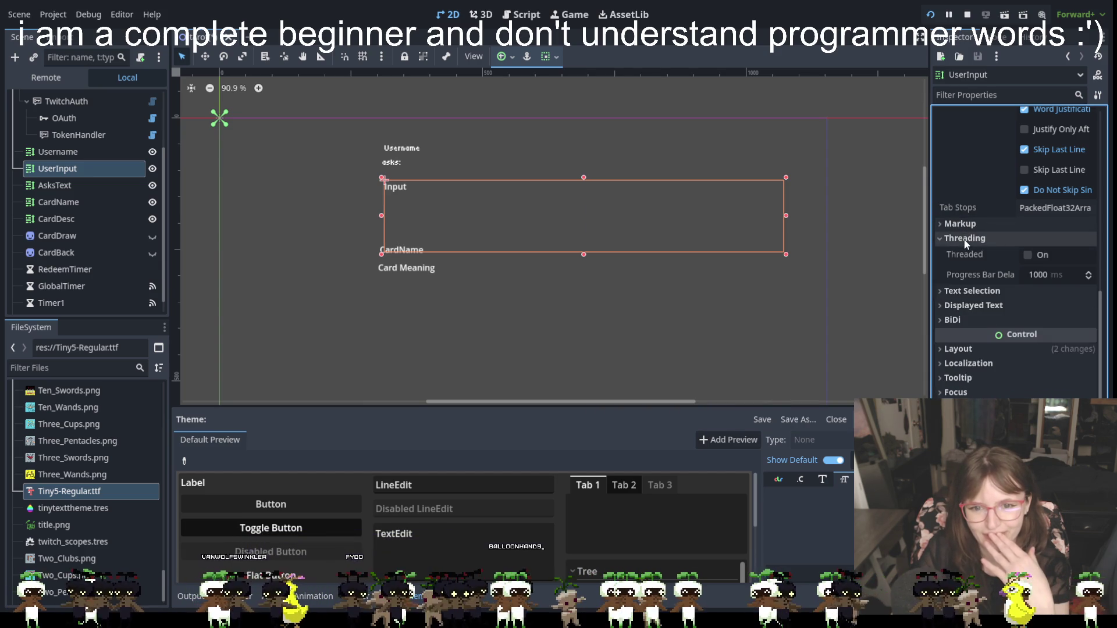
pyautogui.click(965, 239)
pyautogui.click(968, 253)
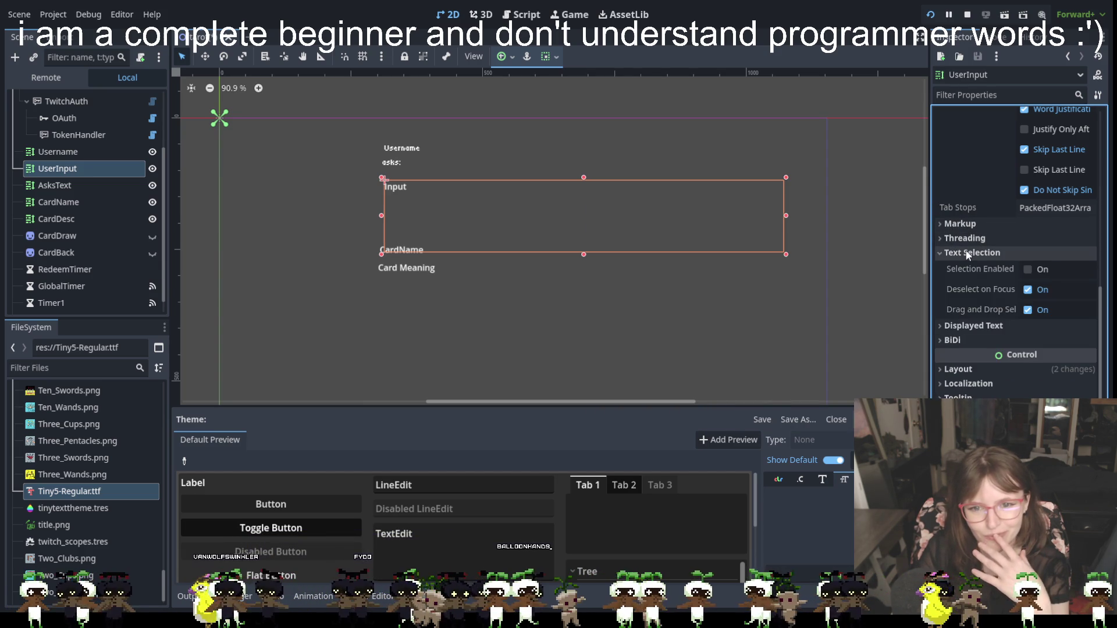
pyautogui.click(969, 254)
pyautogui.click(970, 267)
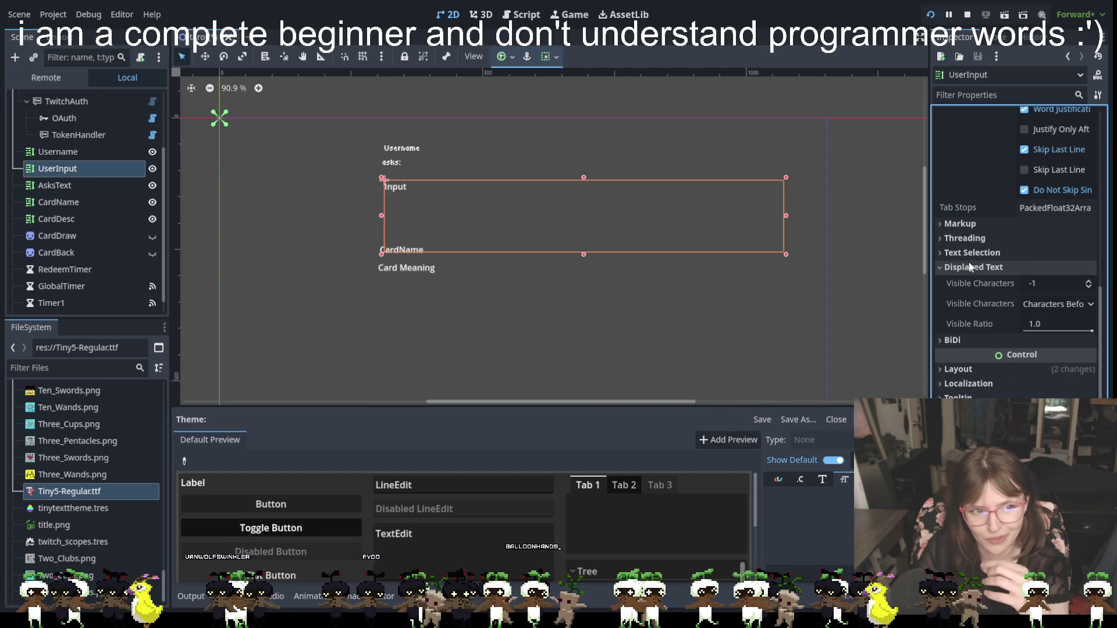
pyautogui.click(982, 268)
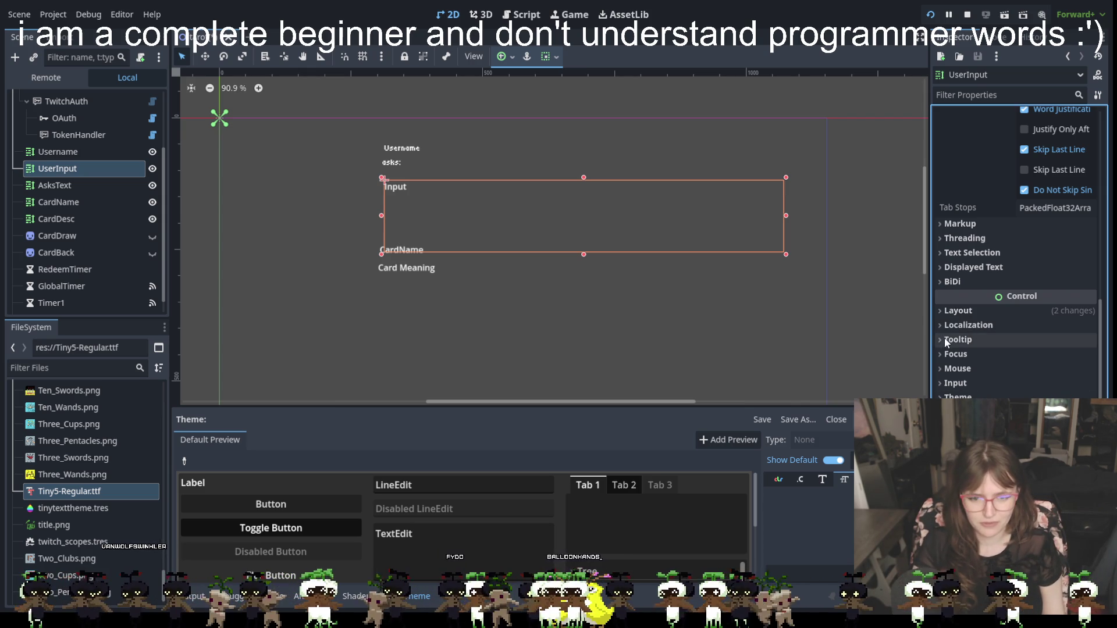
# Set the UserInput label's Theme to tinytexttheme.tres.
pyautogui.click(992, 384)
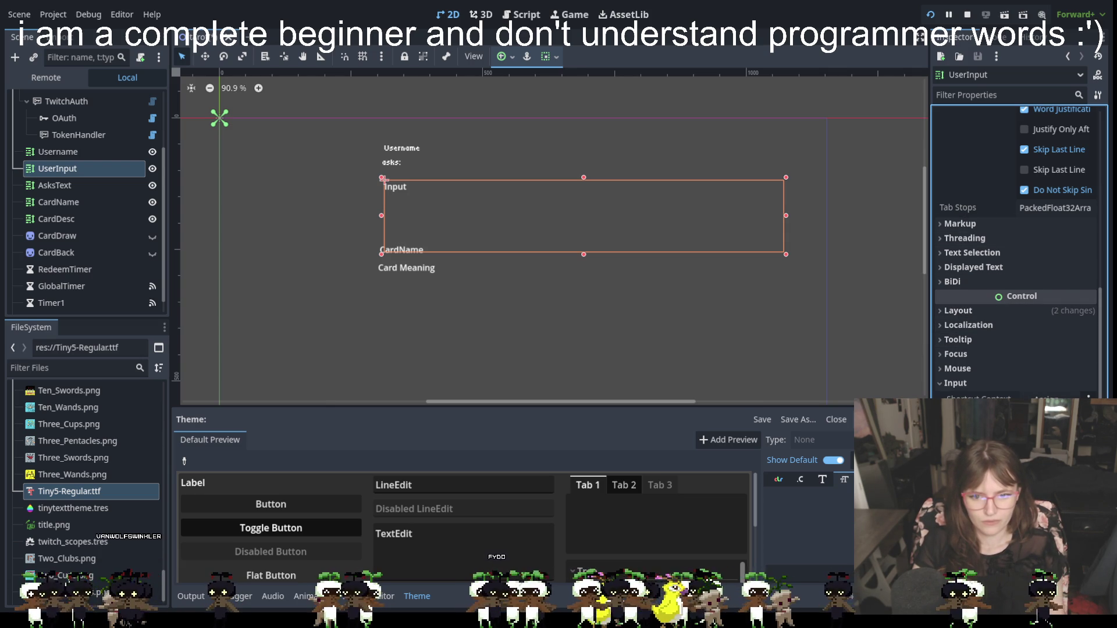
pyautogui.click(989, 408)
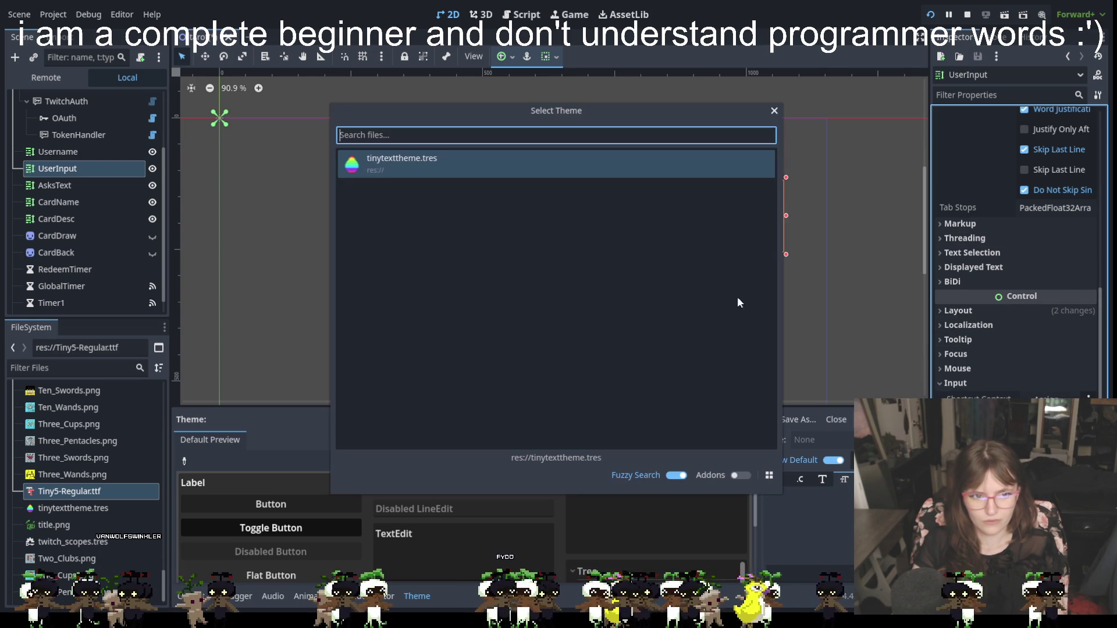
pyautogui.press('Escape')
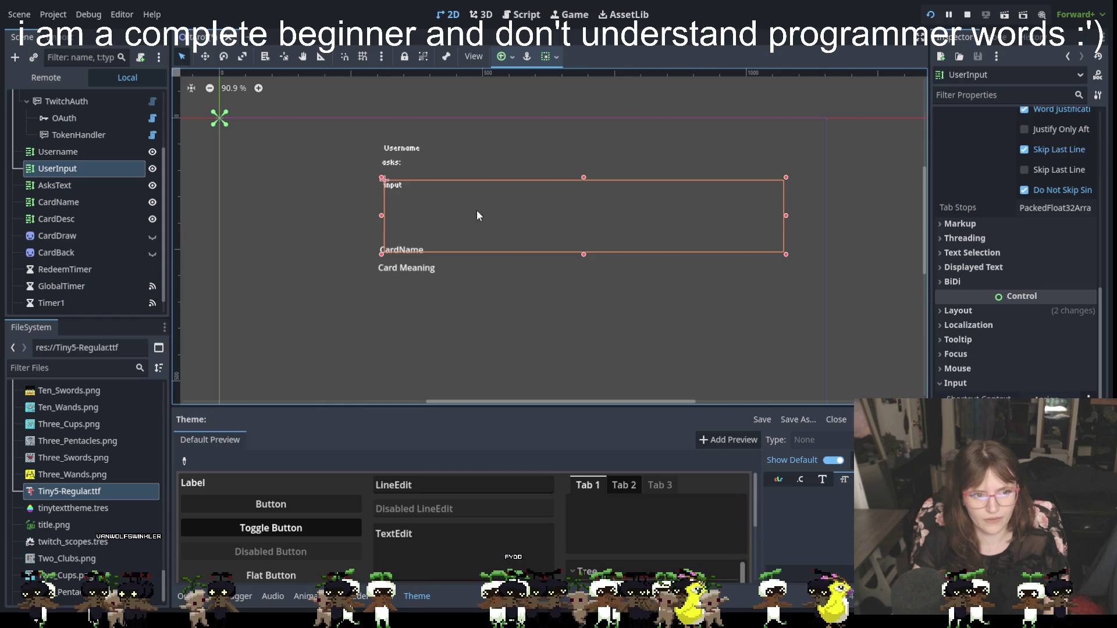
pyautogui.click(438, 264)
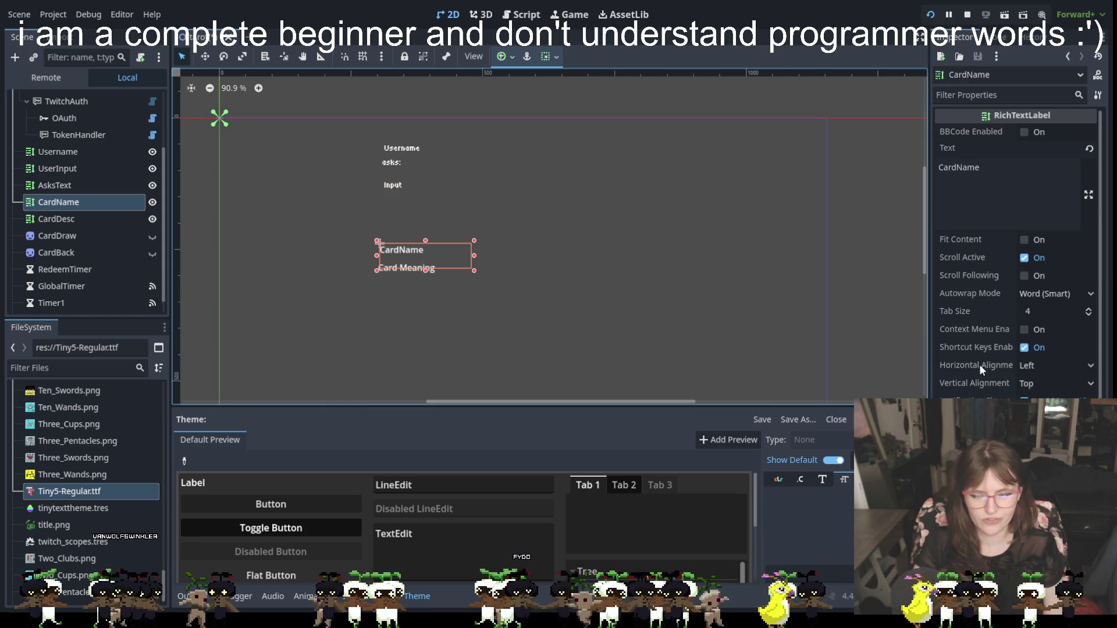
# Apply tinytexttheme.tres to the CardName label's Theme property.
pyautogui.moveTo(985, 364)
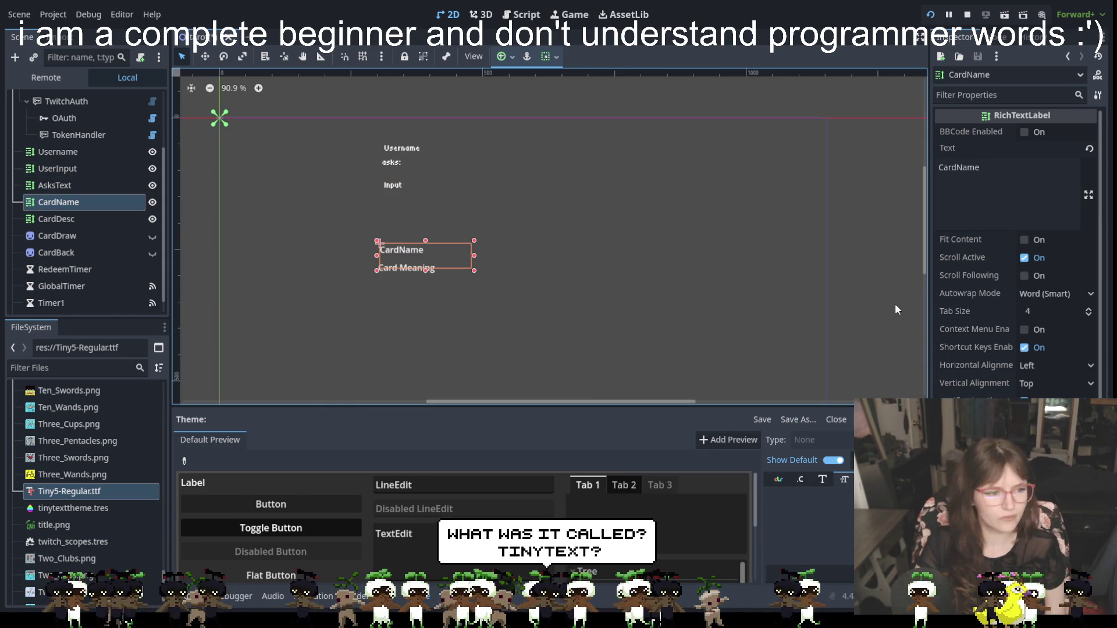
pyautogui.moveTo(61, 493)
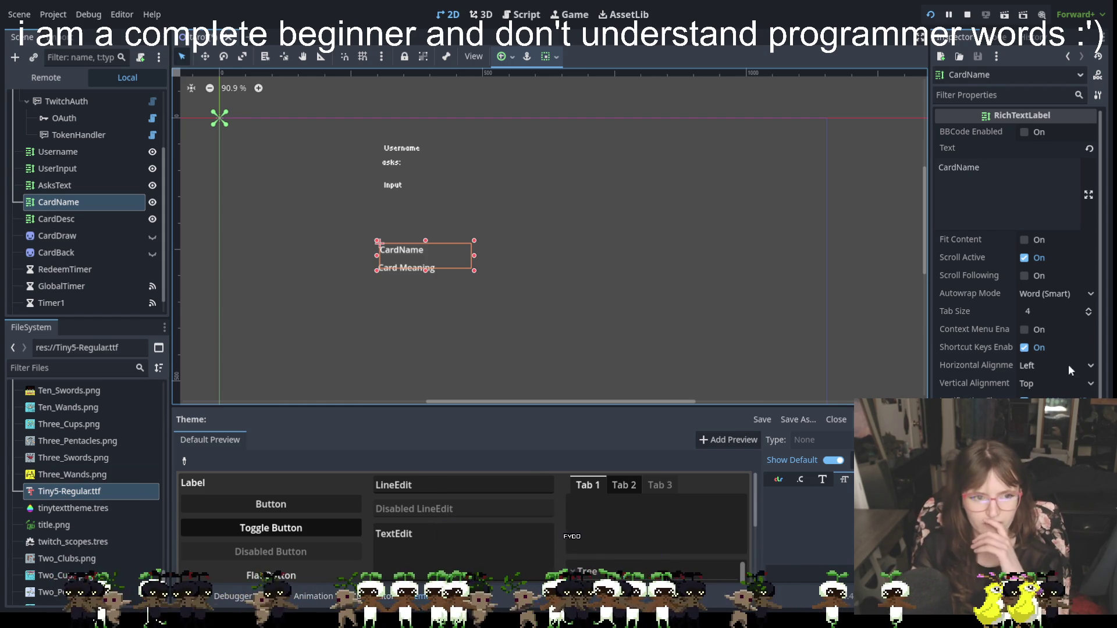
pyautogui.click(978, 348)
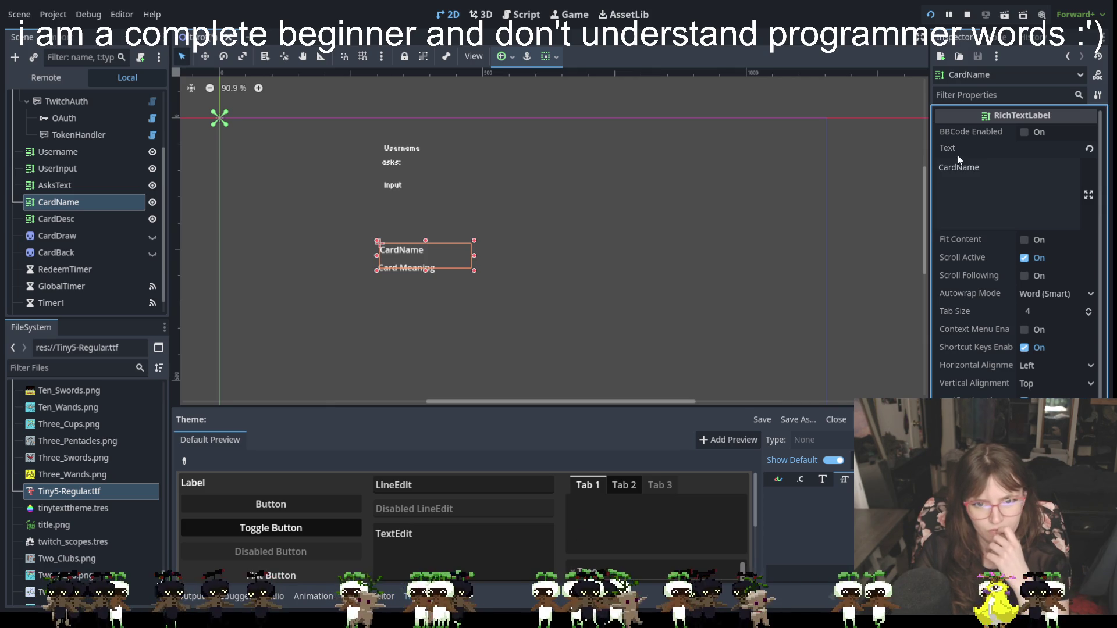
pyautogui.scroll(-6, 979, 186)
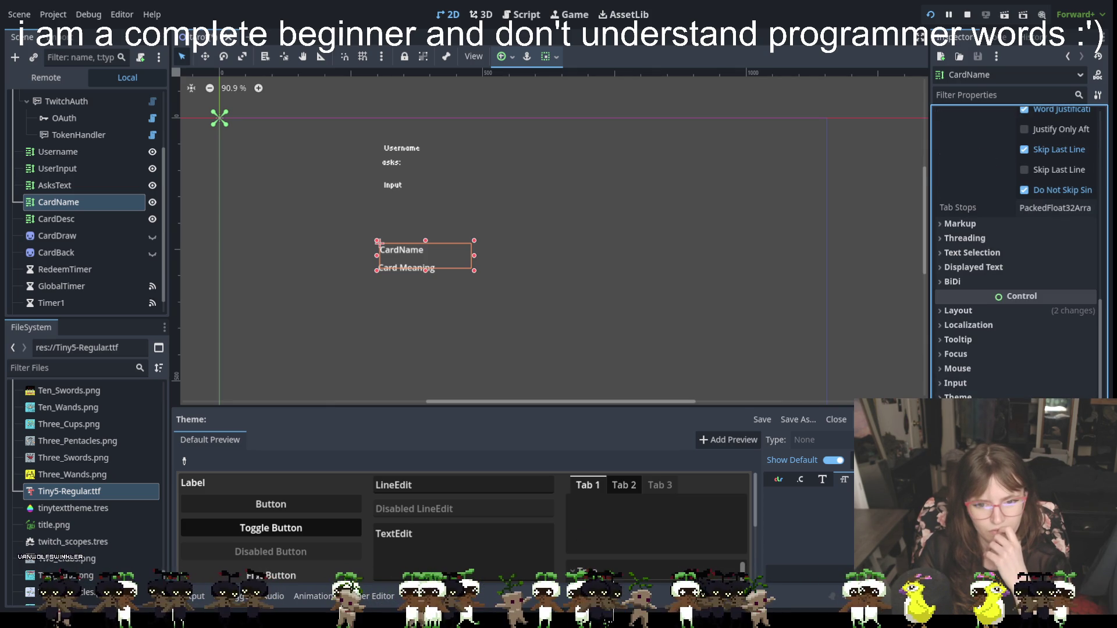
pyautogui.click(961, 342)
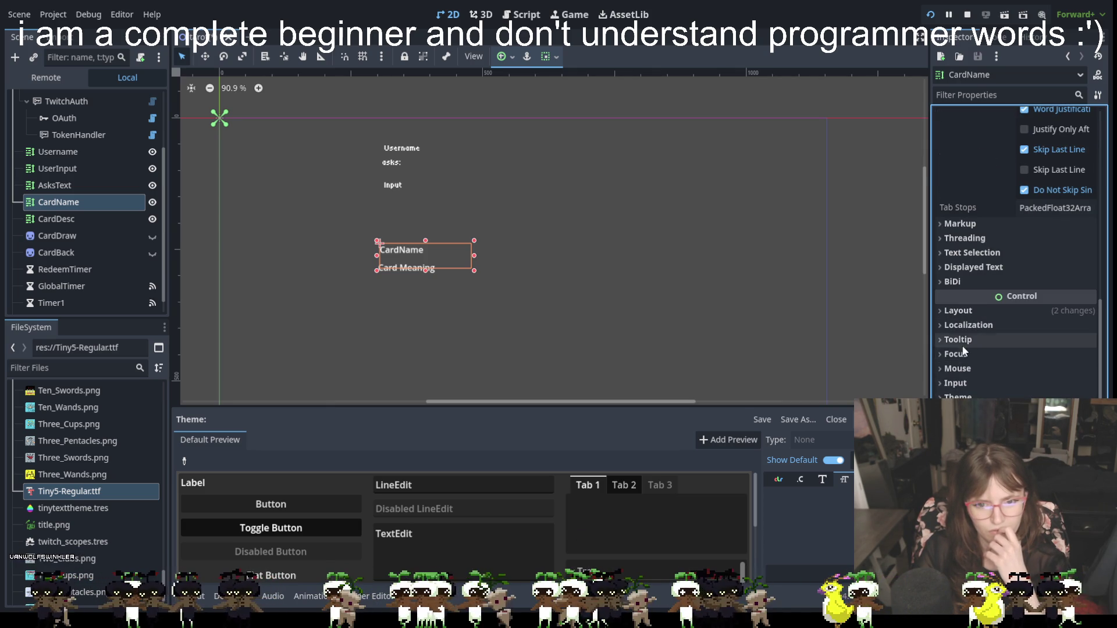
pyautogui.click(963, 342)
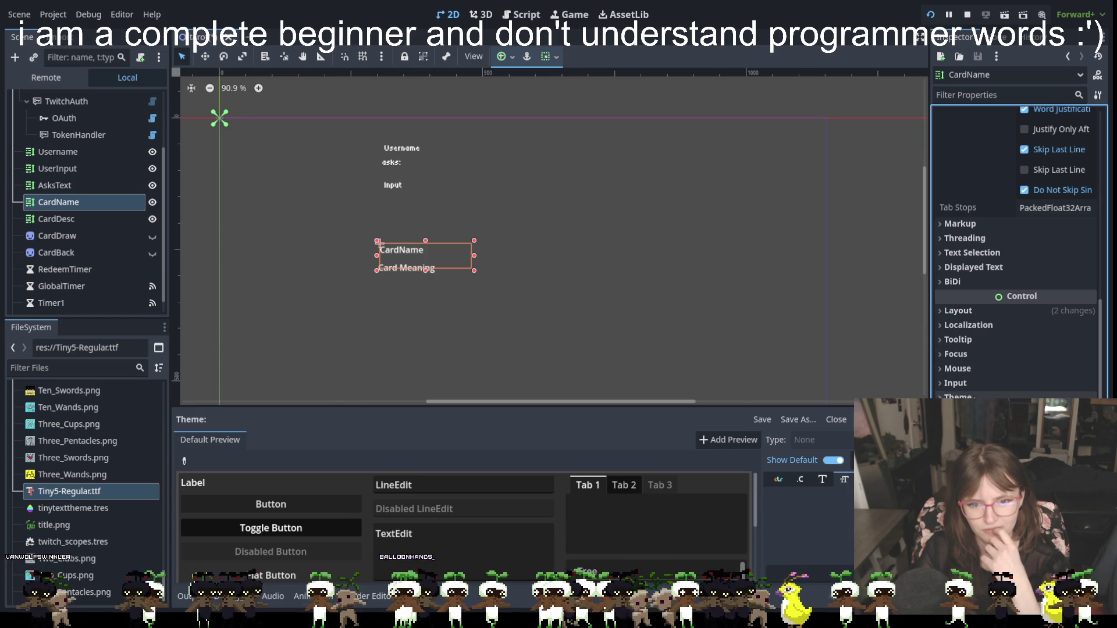
pyautogui.click(1059, 413)
pyautogui.click(601, 159)
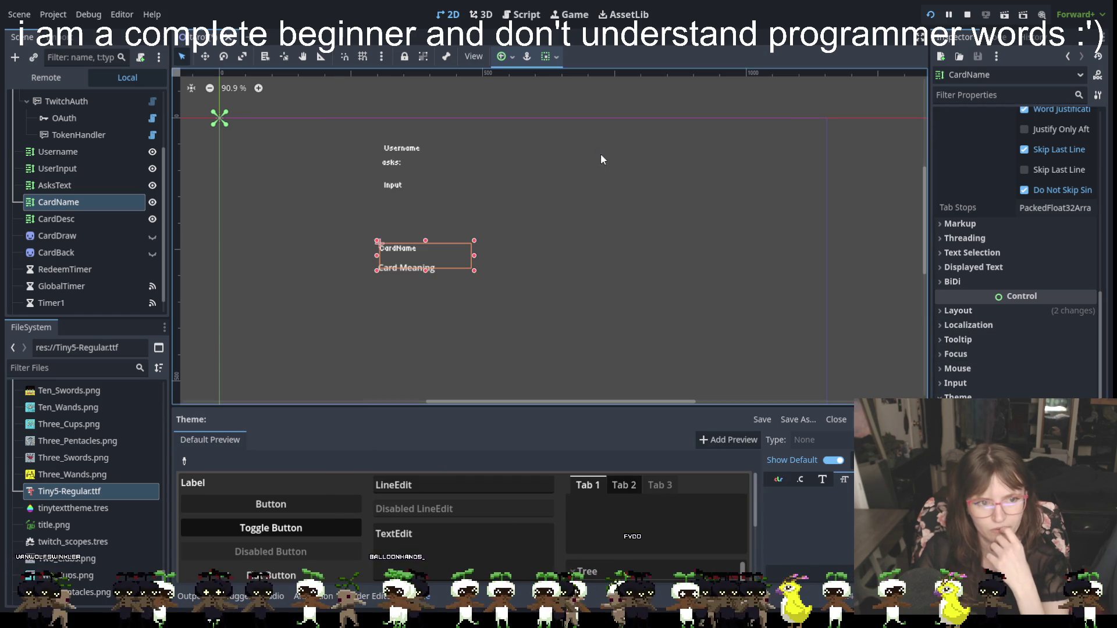
pyautogui.click(422, 270)
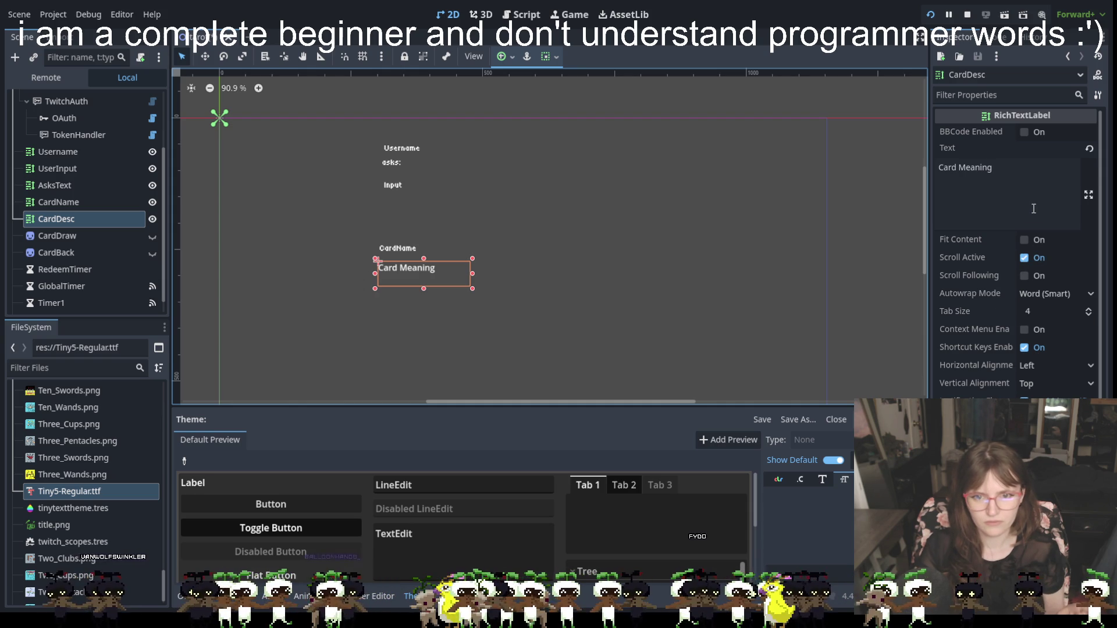
# Quick Load tinytexttheme.tres into the Card Meaning (CardDesc) label's Theme property.
pyautogui.scroll(-4, 1039, 279)
pyautogui.scroll(4, 1037, 298)
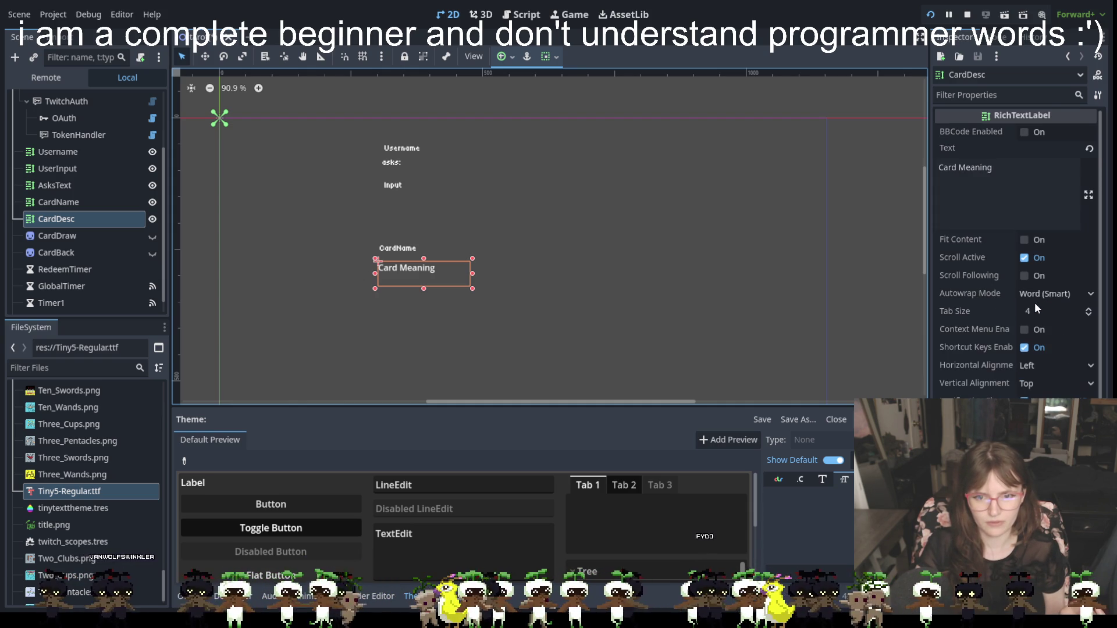
pyautogui.scroll(-4, 1038, 327)
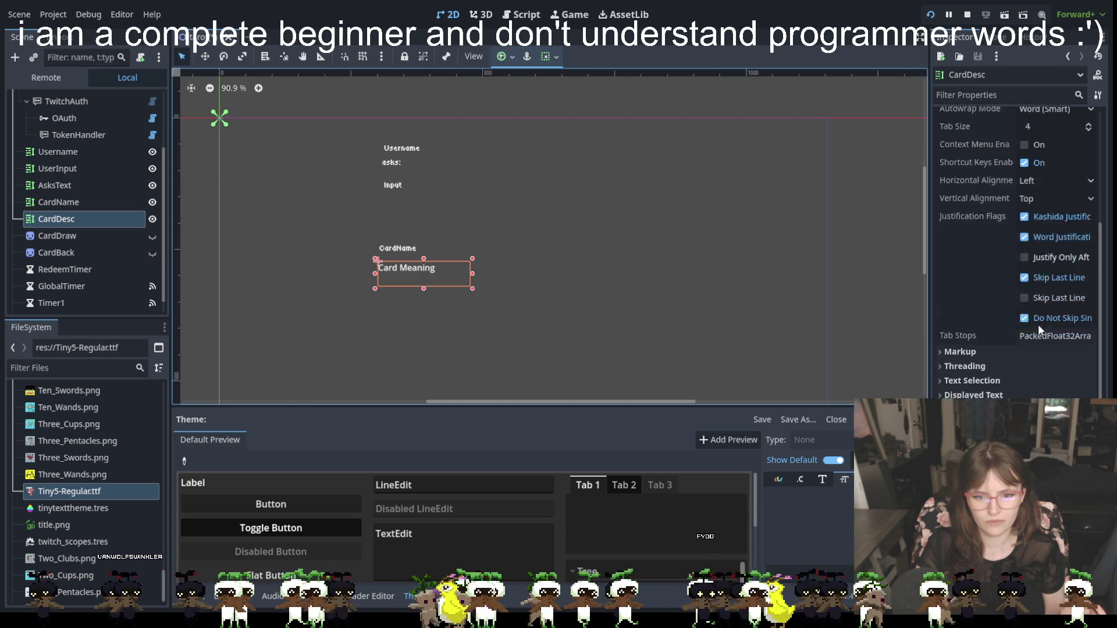
pyautogui.scroll(-3, 1039, 328)
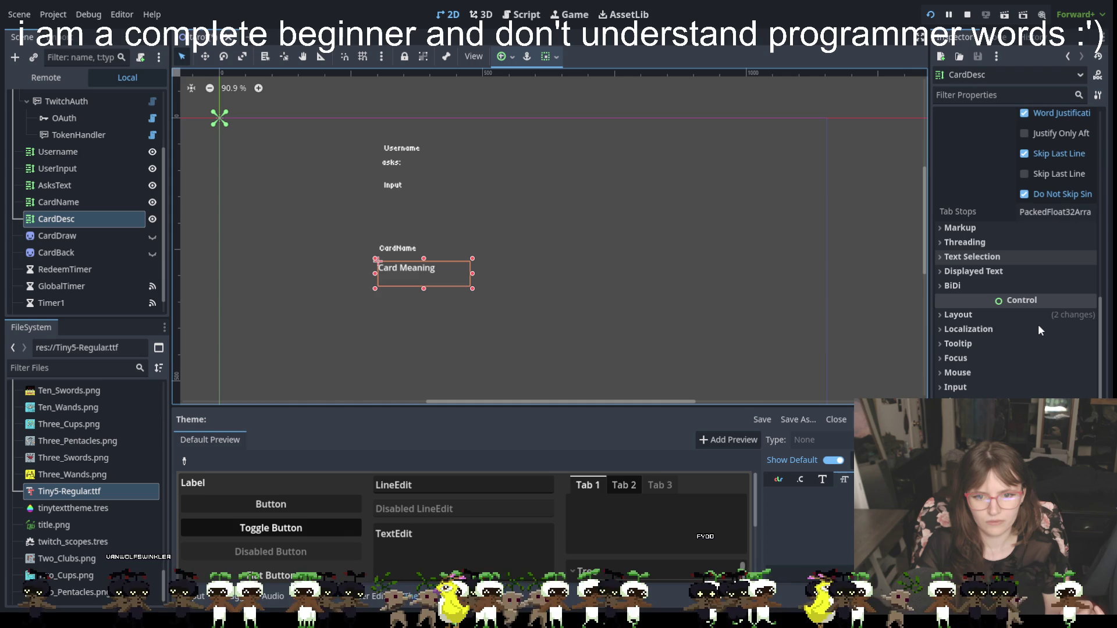
pyautogui.click(959, 382)
pyautogui.click(959, 382)
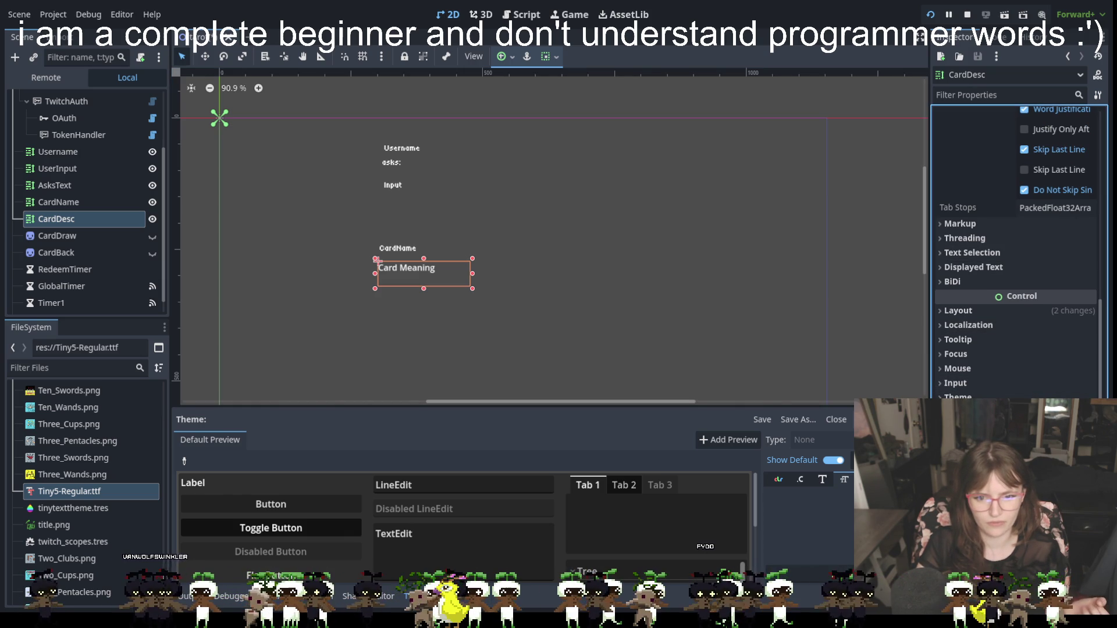
pyautogui.click(957, 396)
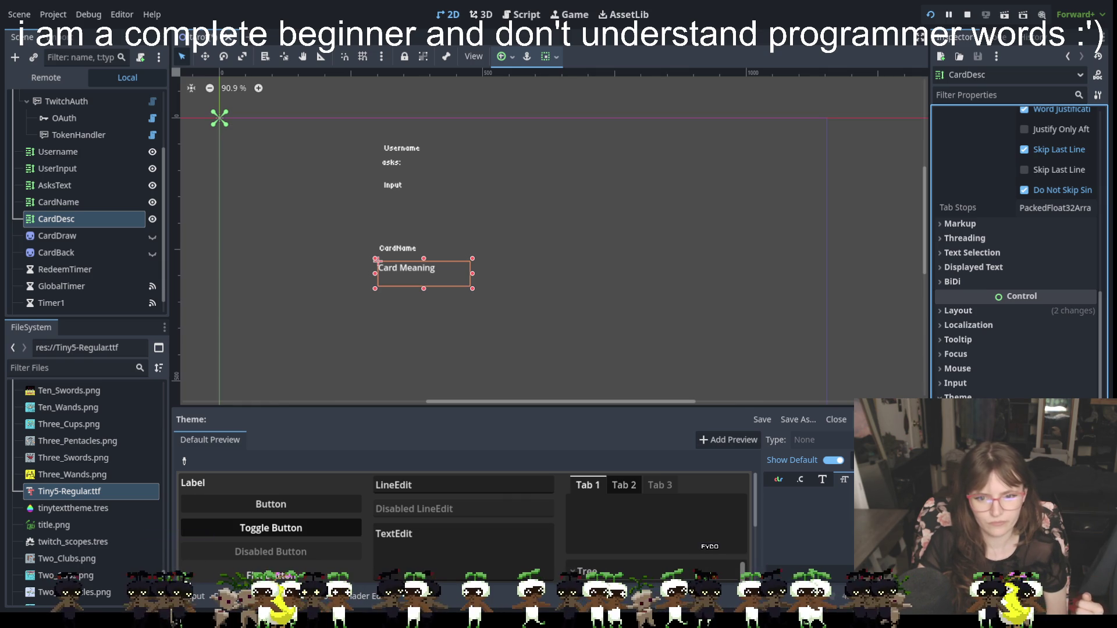
pyautogui.click(1053, 411)
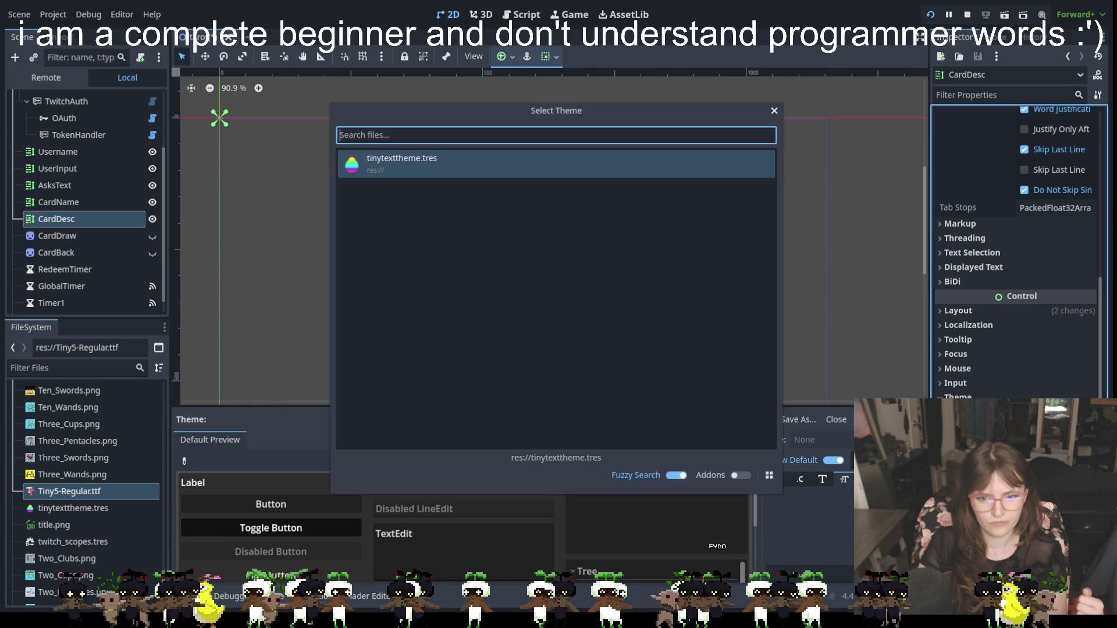
pyautogui.click(658, 167)
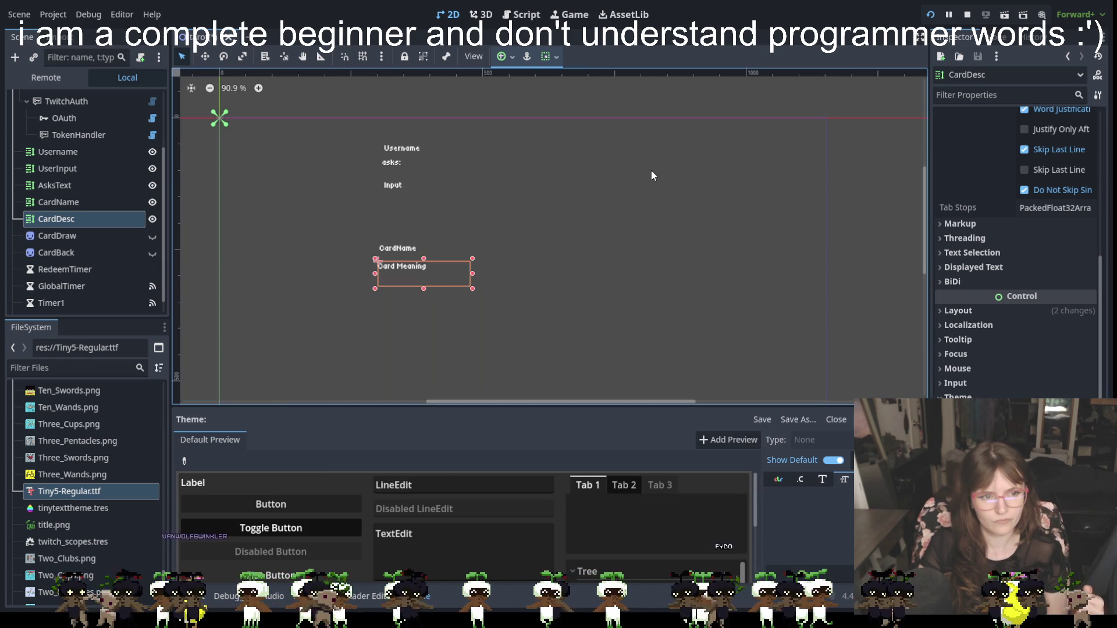
pyautogui.click(605, 306)
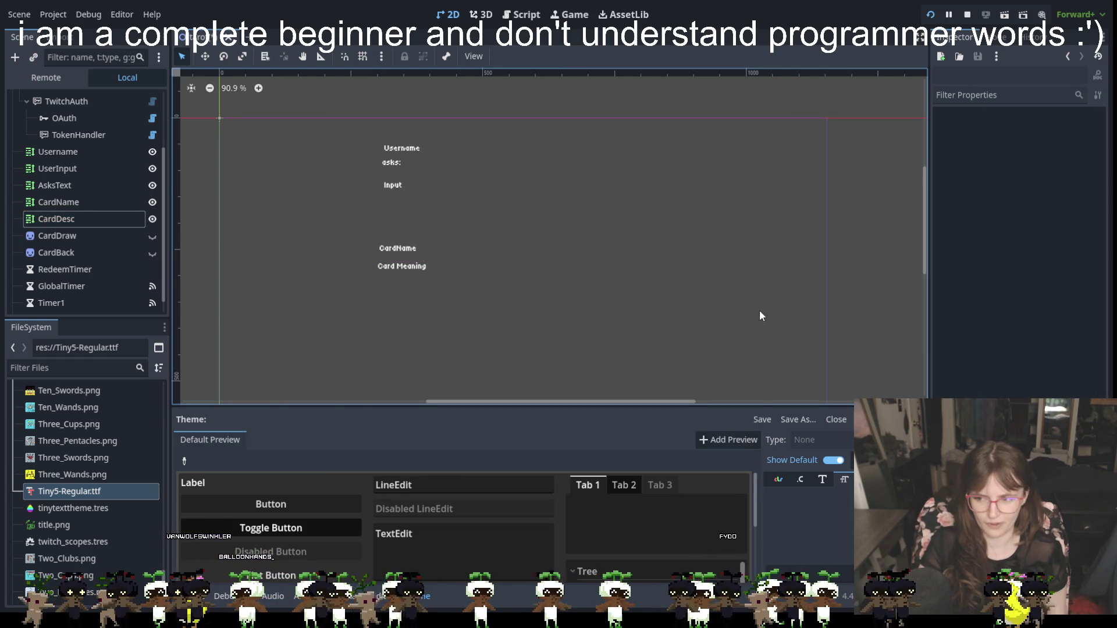
pyautogui.click(408, 266)
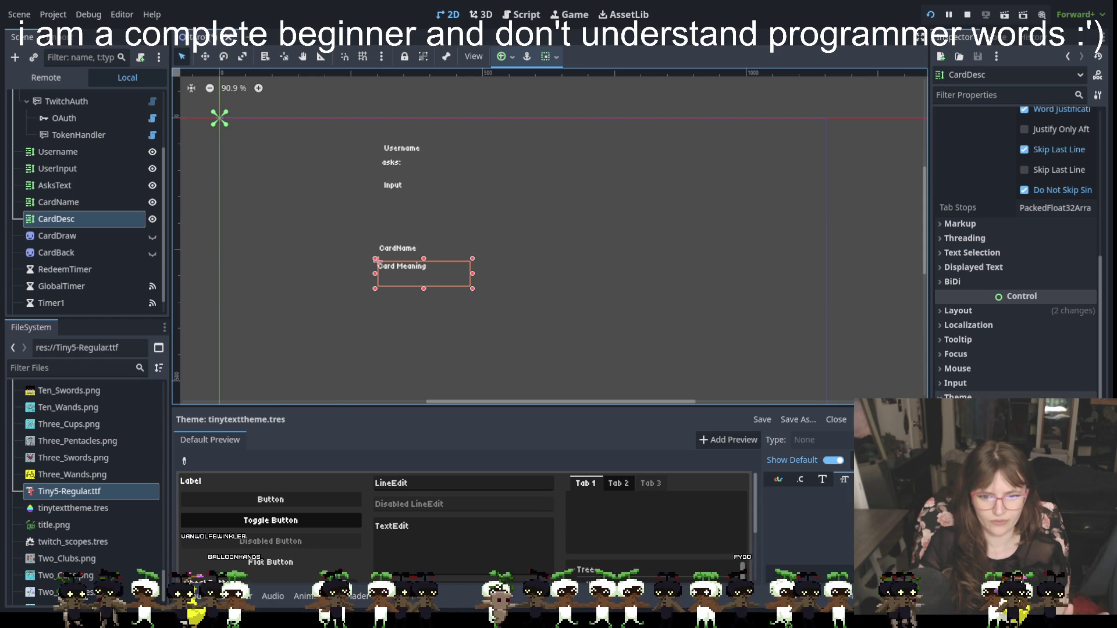
pyautogui.click(406, 151)
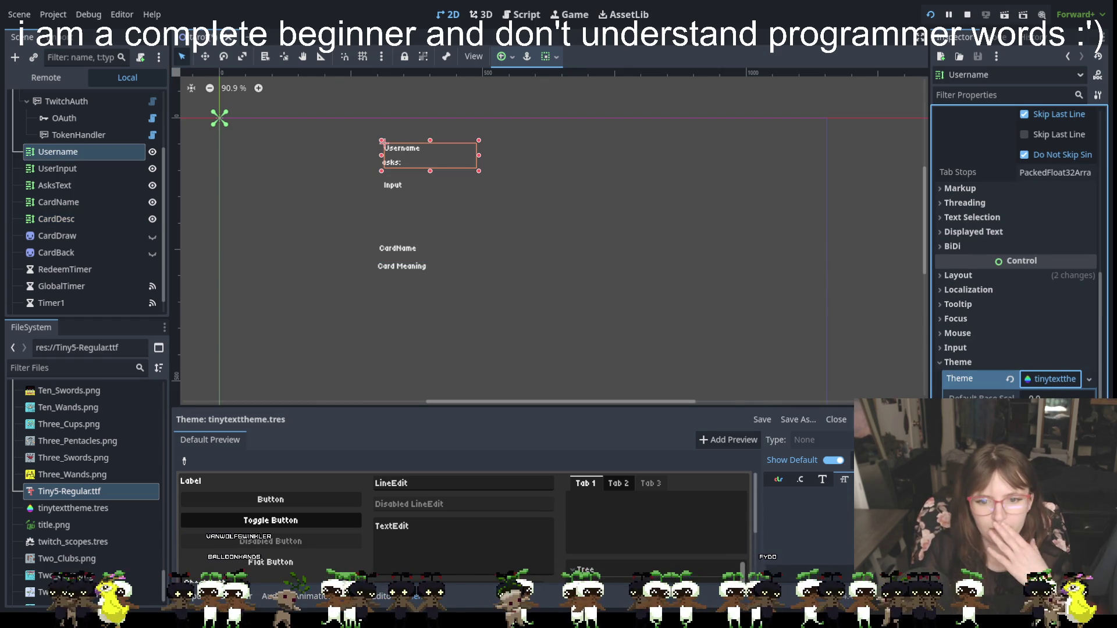
# Review the Username label's Theme Overrides > Fonts group and tinytexttheme default font.
pyautogui.scroll(-2, 1054, 389)
pyautogui.scroll(-4, 1053, 317)
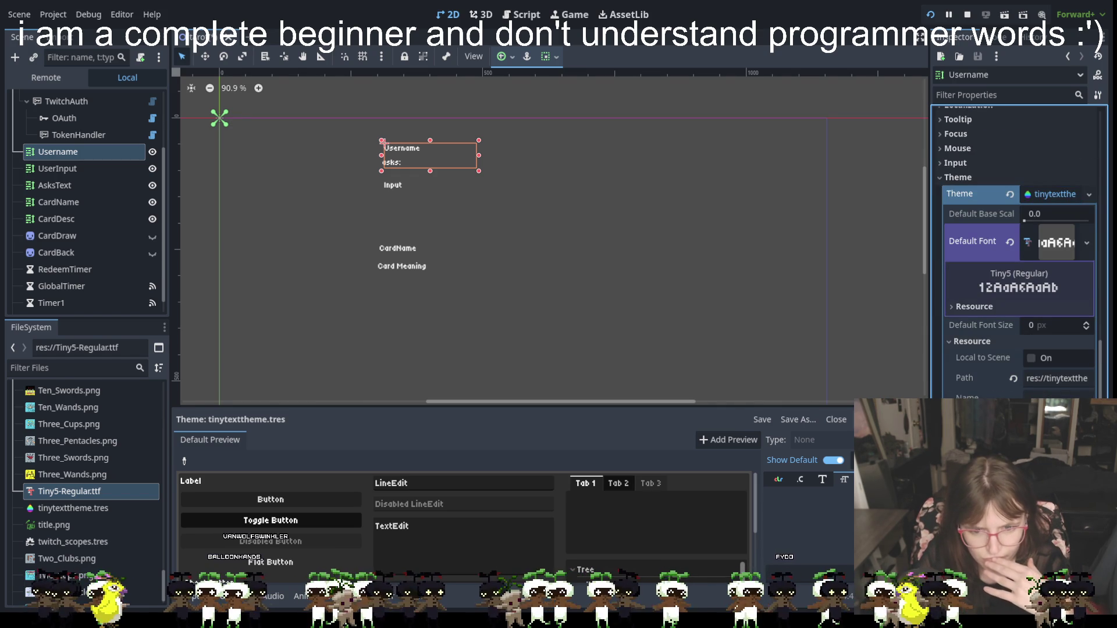
pyautogui.scroll(-4, 1018, 254)
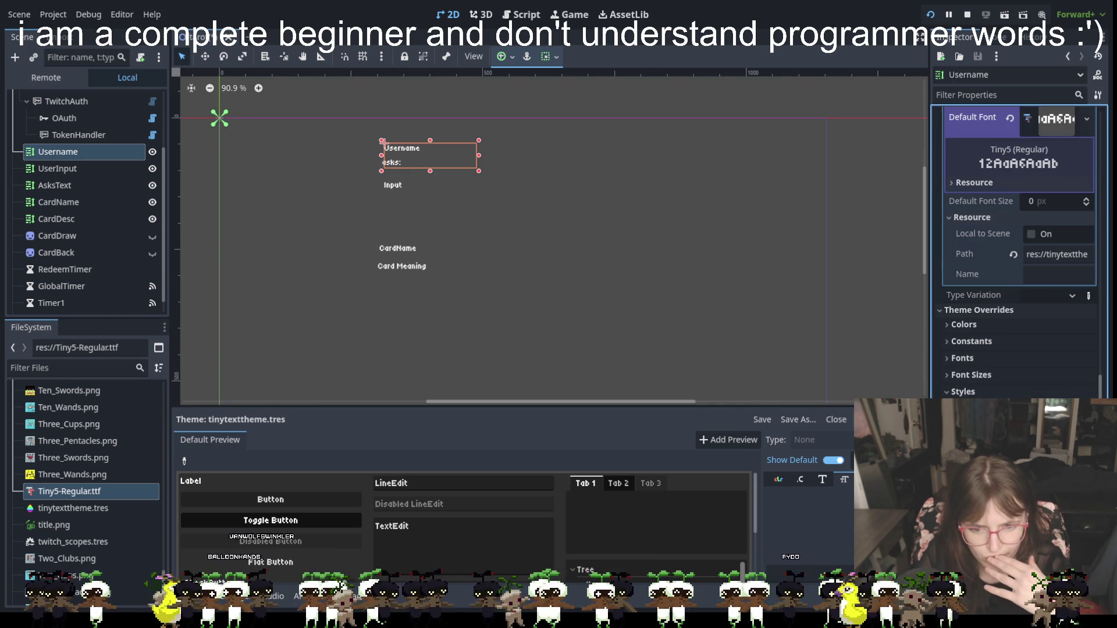
pyautogui.click(969, 357)
pyautogui.click(969, 357)
pyautogui.click(969, 356)
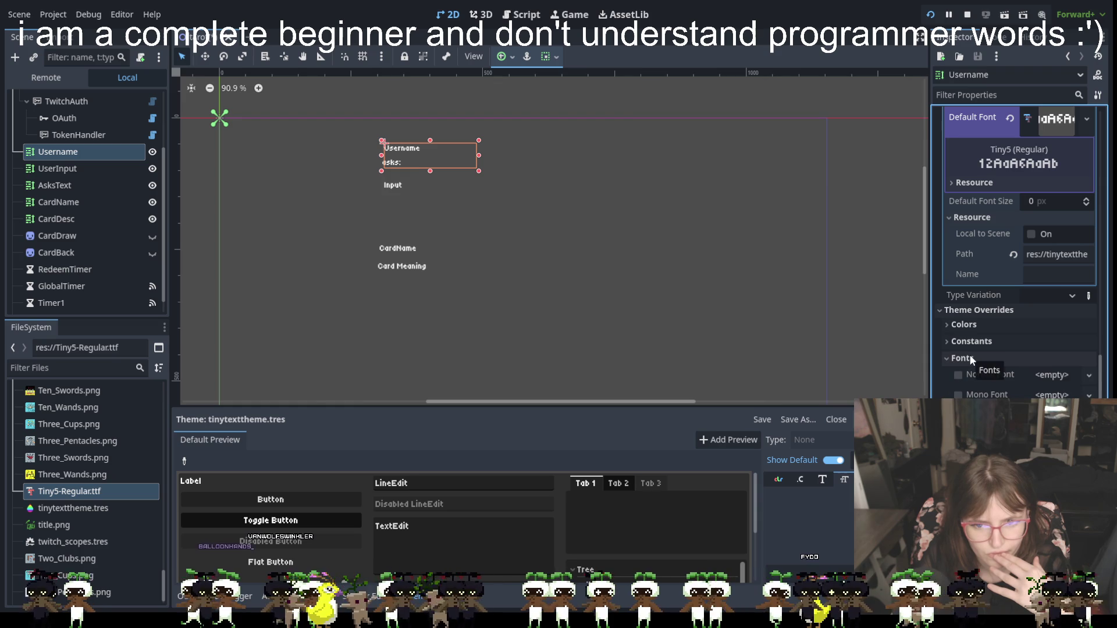
pyautogui.click(970, 357)
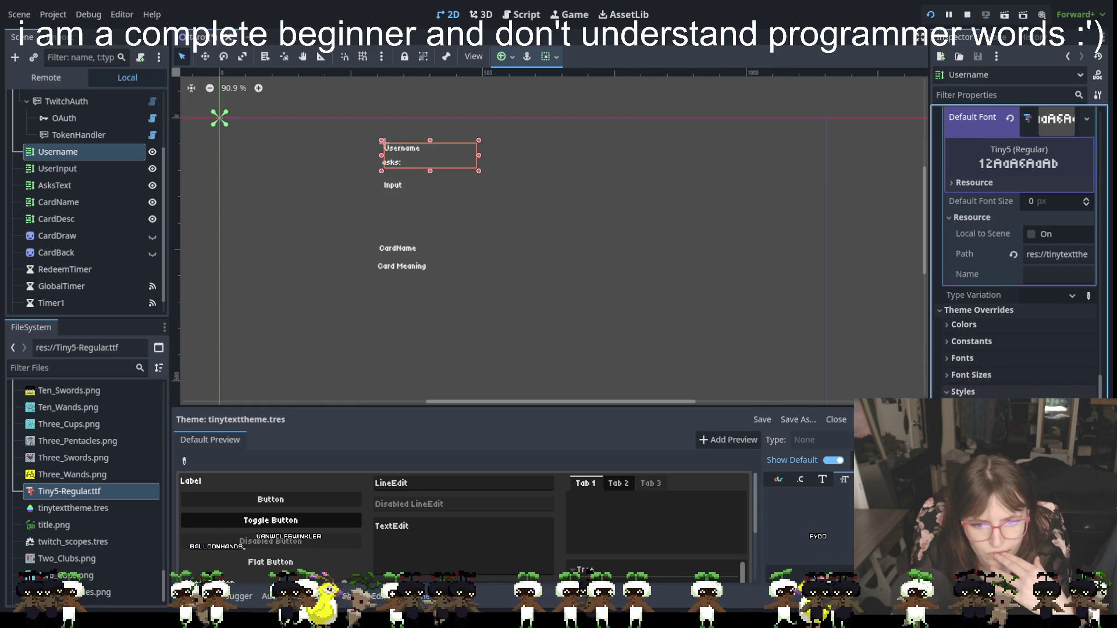
pyautogui.scroll(-2, 972, 376)
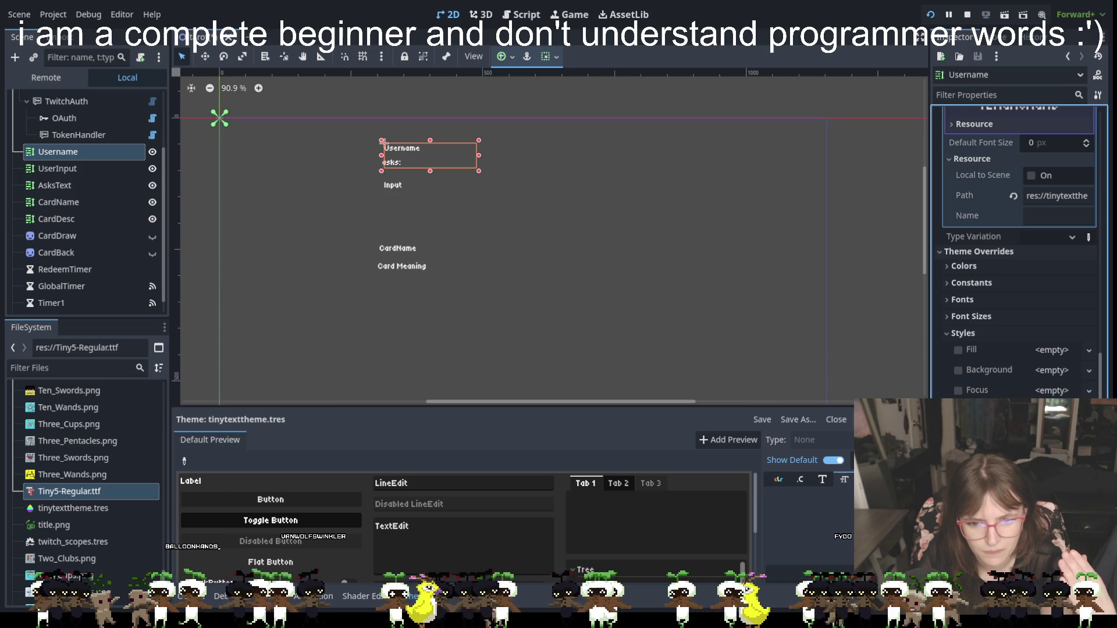
pyautogui.scroll(6, 1003, 302)
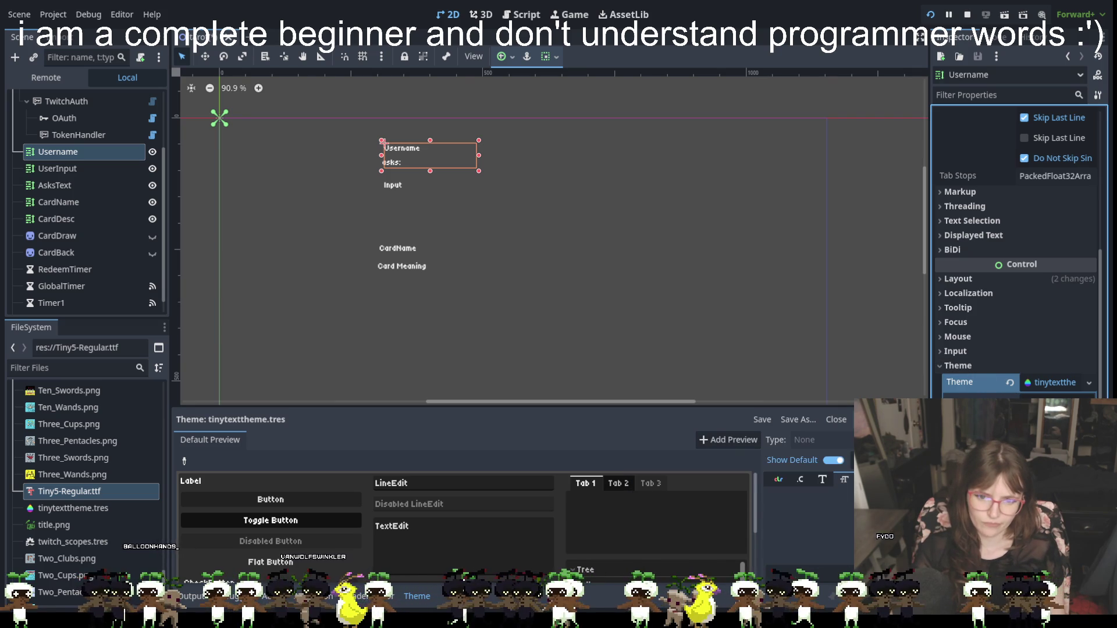
pyautogui.scroll(-2, 989, 361)
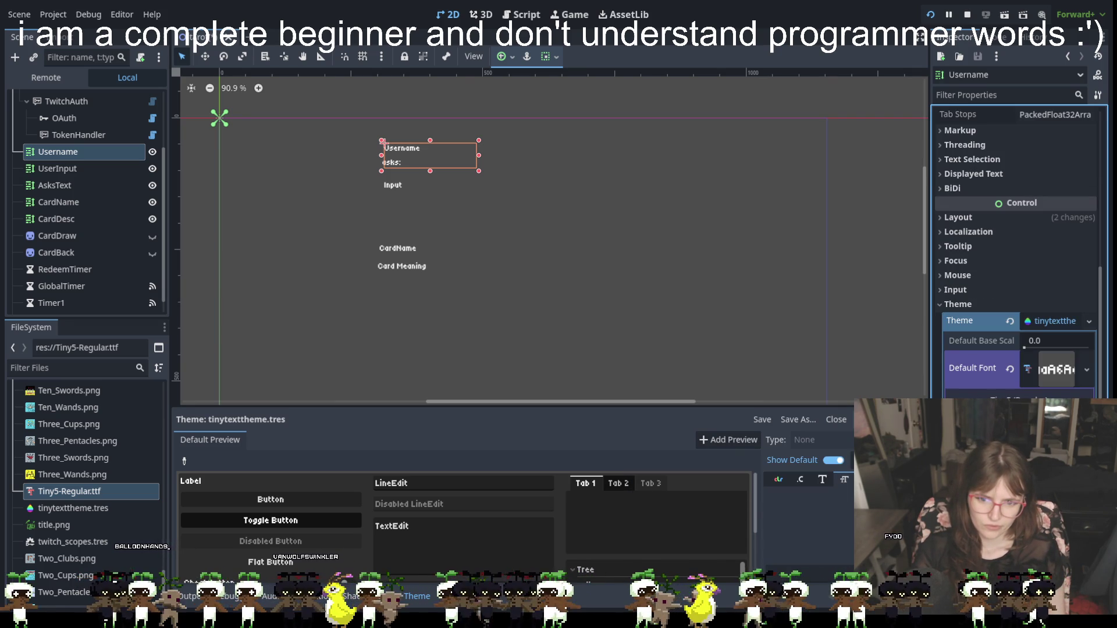
pyautogui.scroll(-5, 1016, 253)
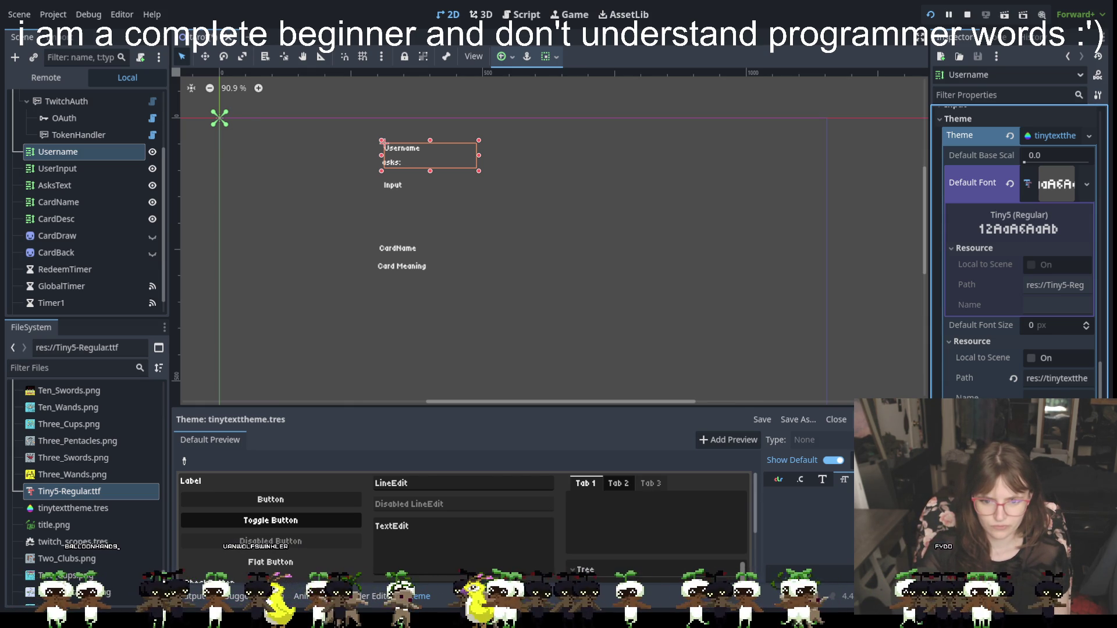
pyautogui.scroll(5, 1018, 250)
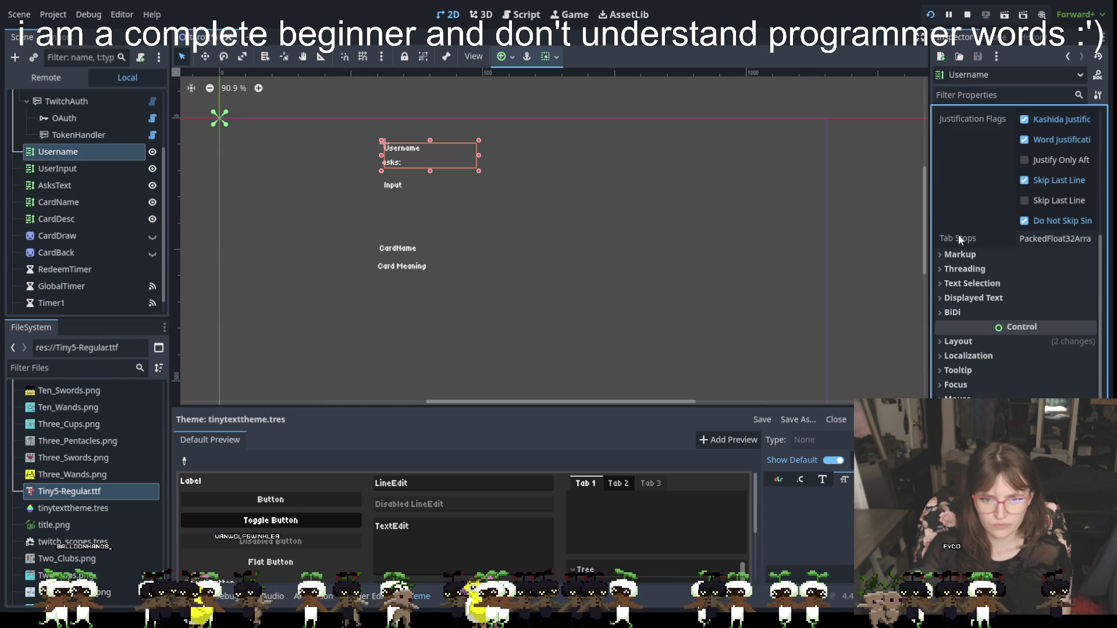
pyautogui.click(957, 342)
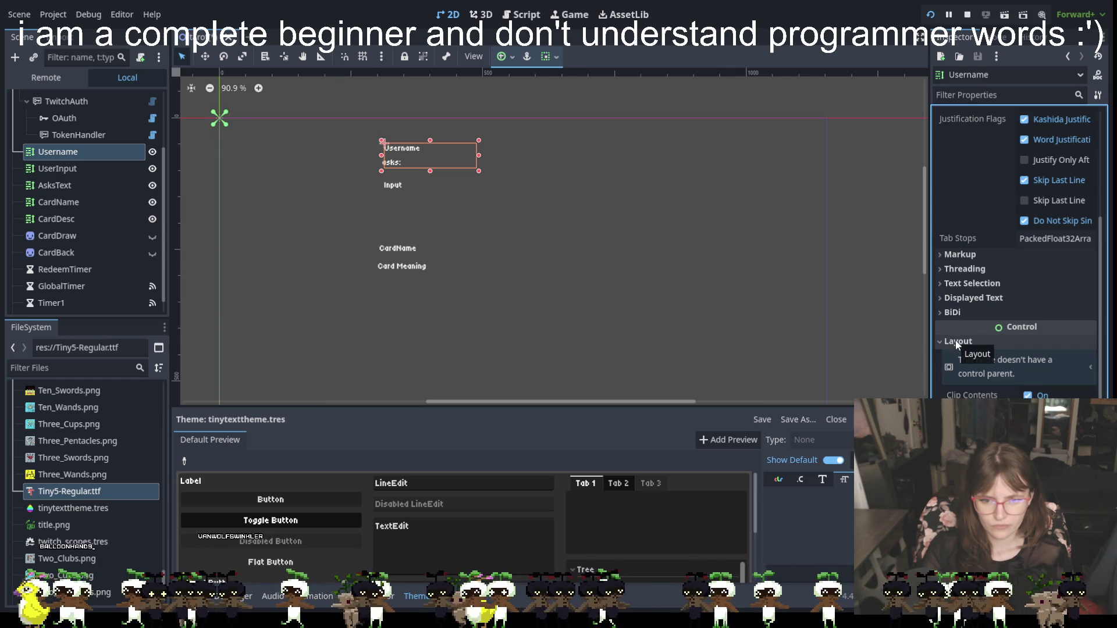
pyautogui.click(1091, 367)
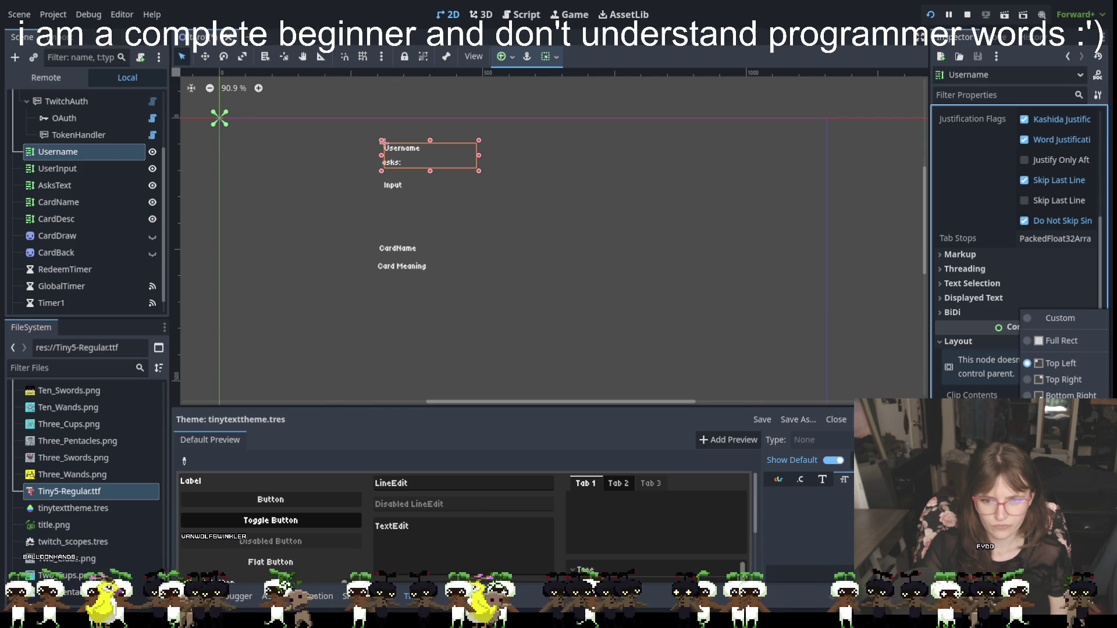
pyautogui.click(1061, 363)
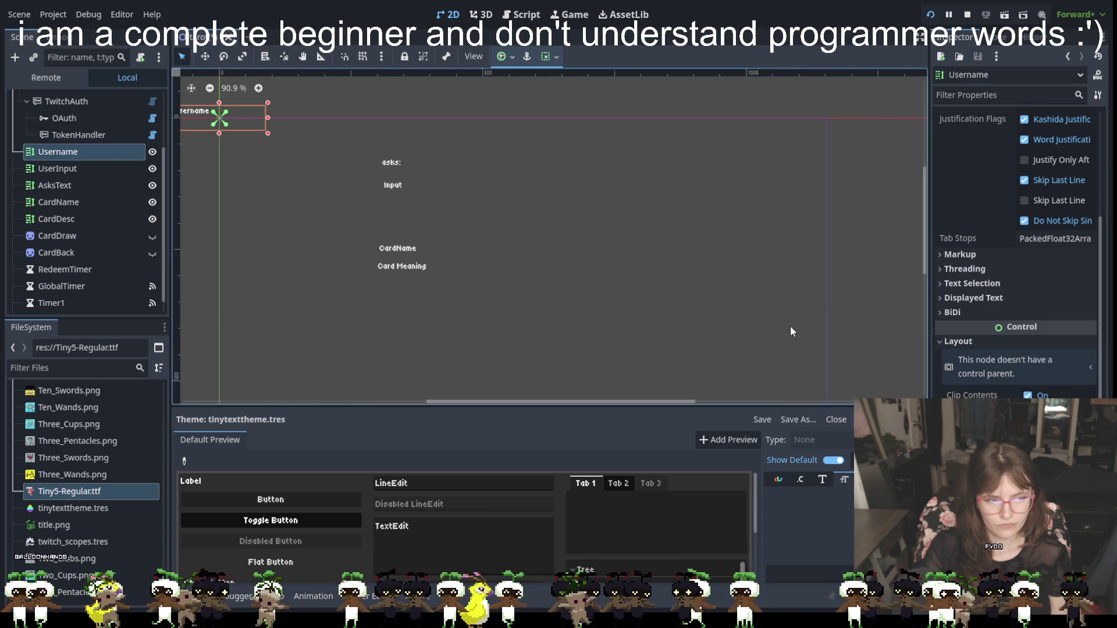
pyautogui.moveTo(238, 117)
pyautogui.mouseDown()
pyautogui.moveTo(451, 160)
pyautogui.moveTo(421, 134)
pyautogui.mouseUp()
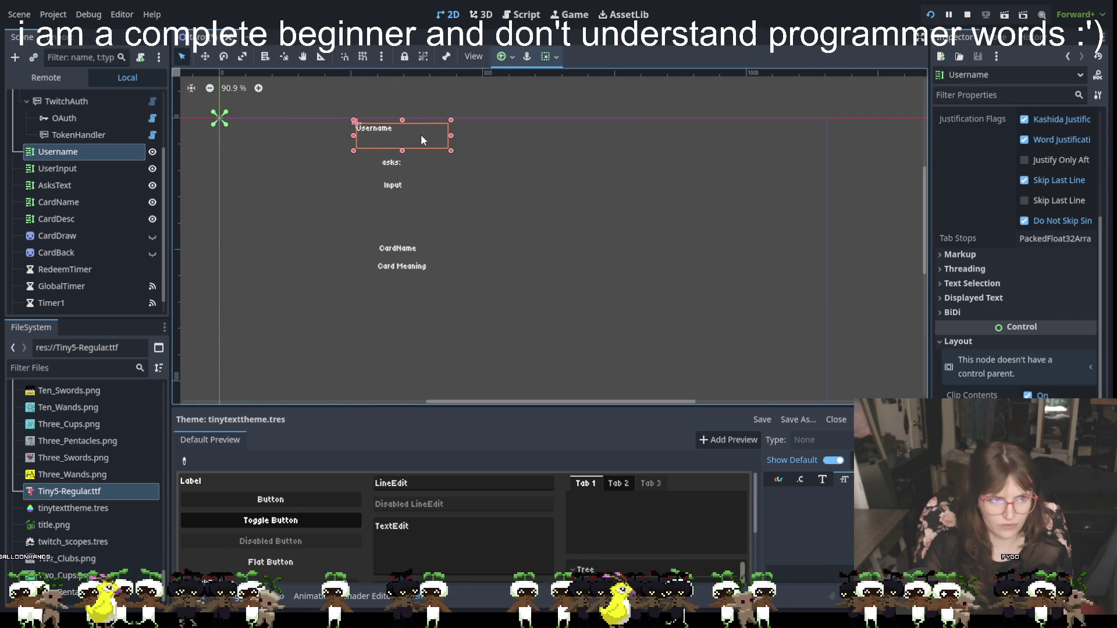
pyautogui.hotkey('ctrl', 'z')
pyautogui.hotkey('ctrl', 'z')
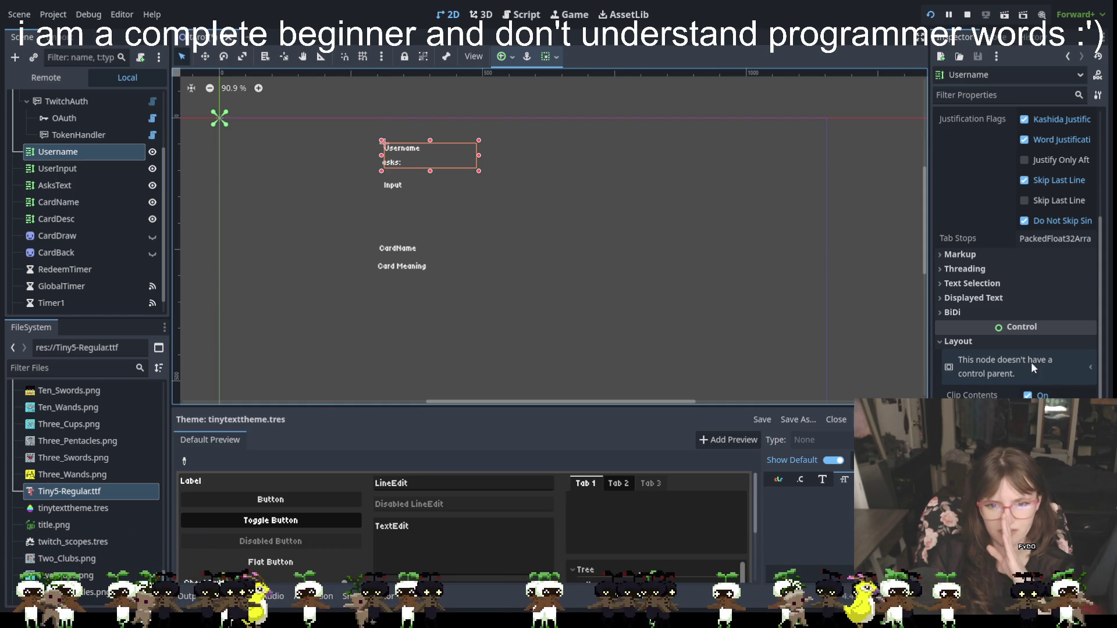
pyautogui.click(989, 343)
pyautogui.click(984, 284)
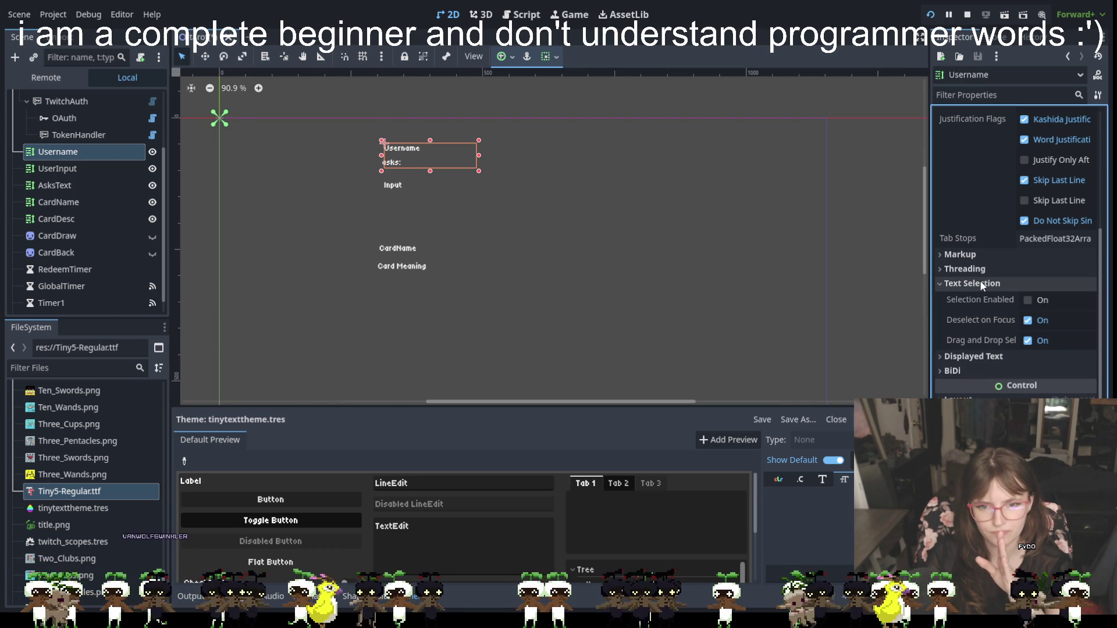
pyautogui.click(984, 284)
pyautogui.click(966, 298)
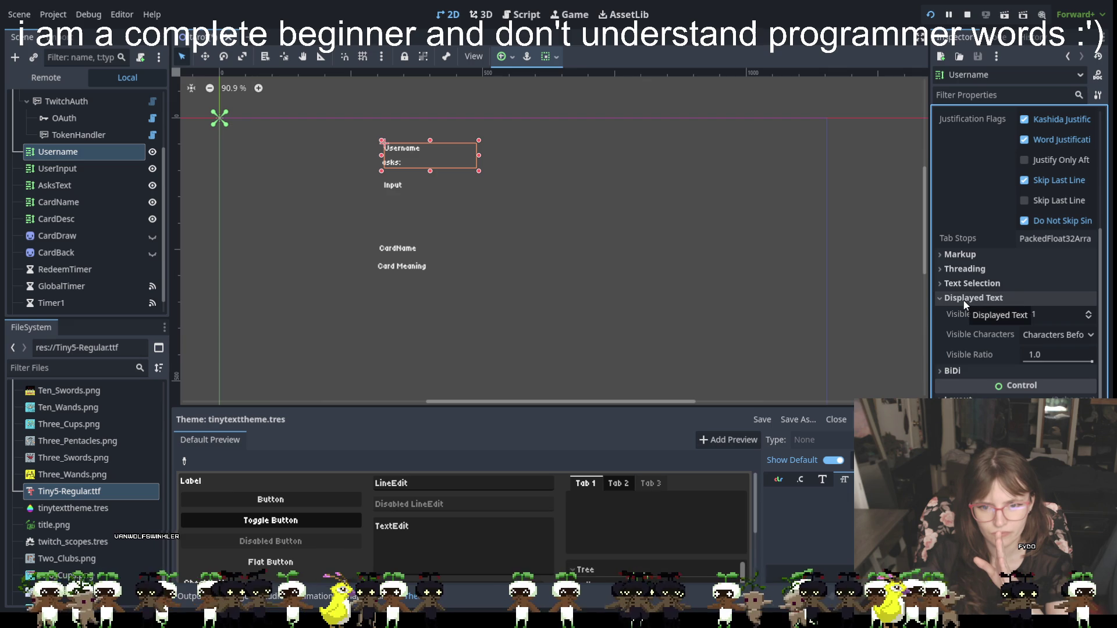
pyautogui.click(964, 298)
pyautogui.click(962, 271)
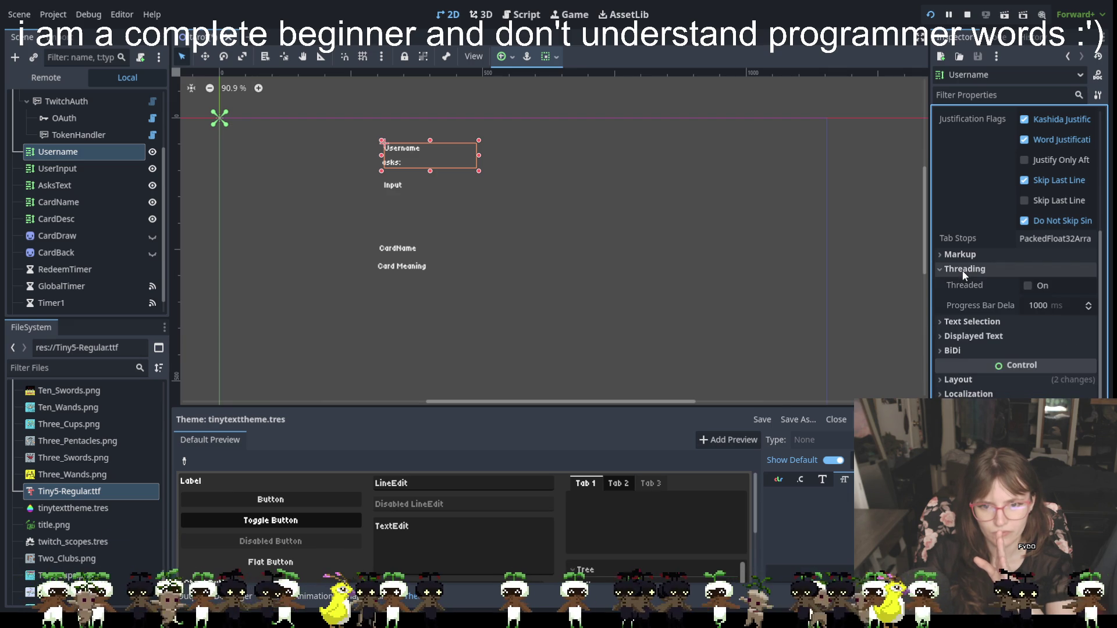
pyautogui.click(961, 268)
pyautogui.click(959, 255)
pyautogui.click(959, 254)
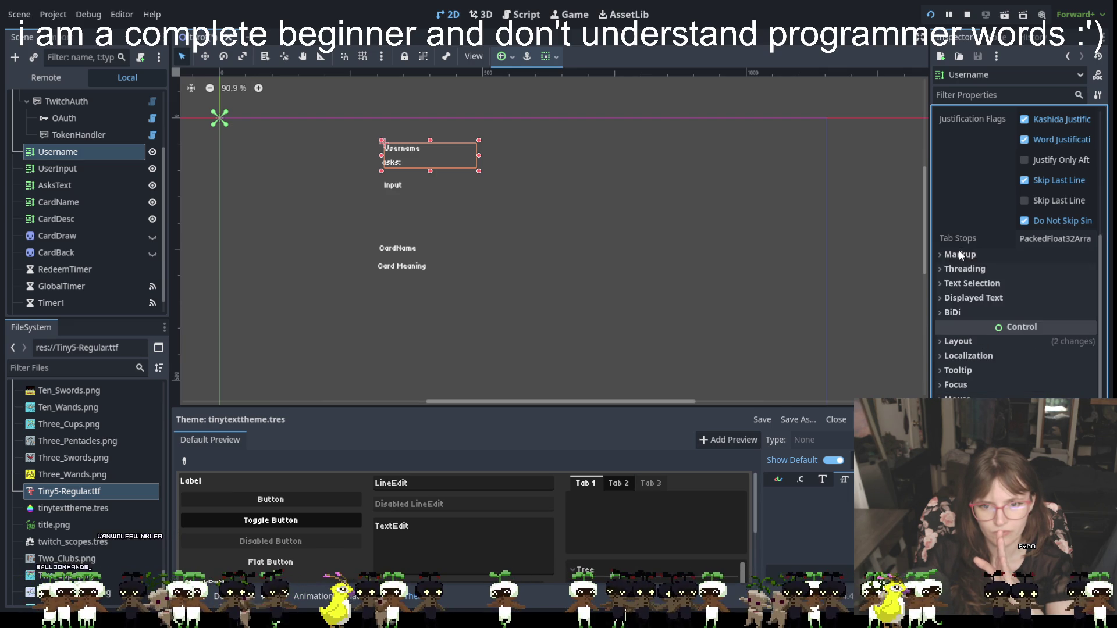
pyautogui.scroll(3, 1003, 236)
pyautogui.scroll(3, 997, 250)
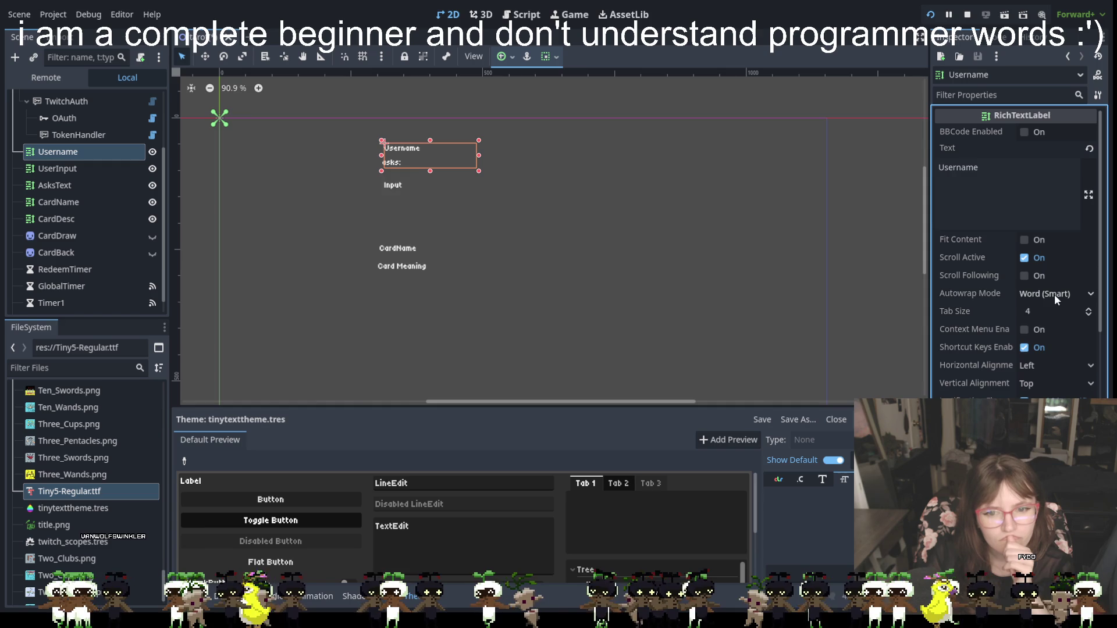
pyautogui.click(1055, 294)
pyautogui.click(1054, 295)
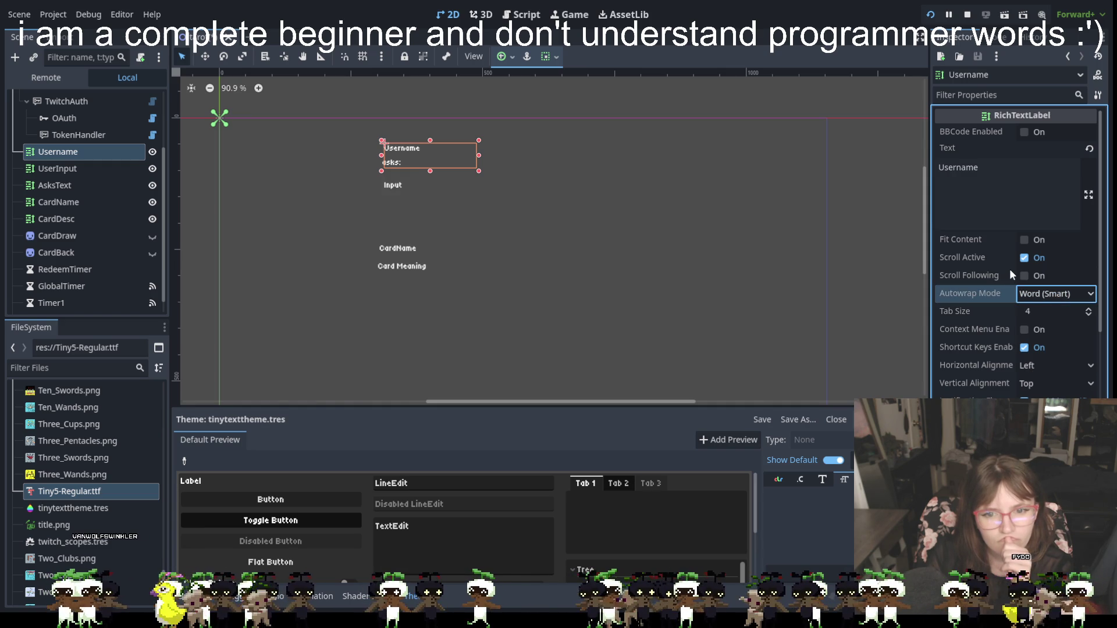
pyautogui.click(983, 175)
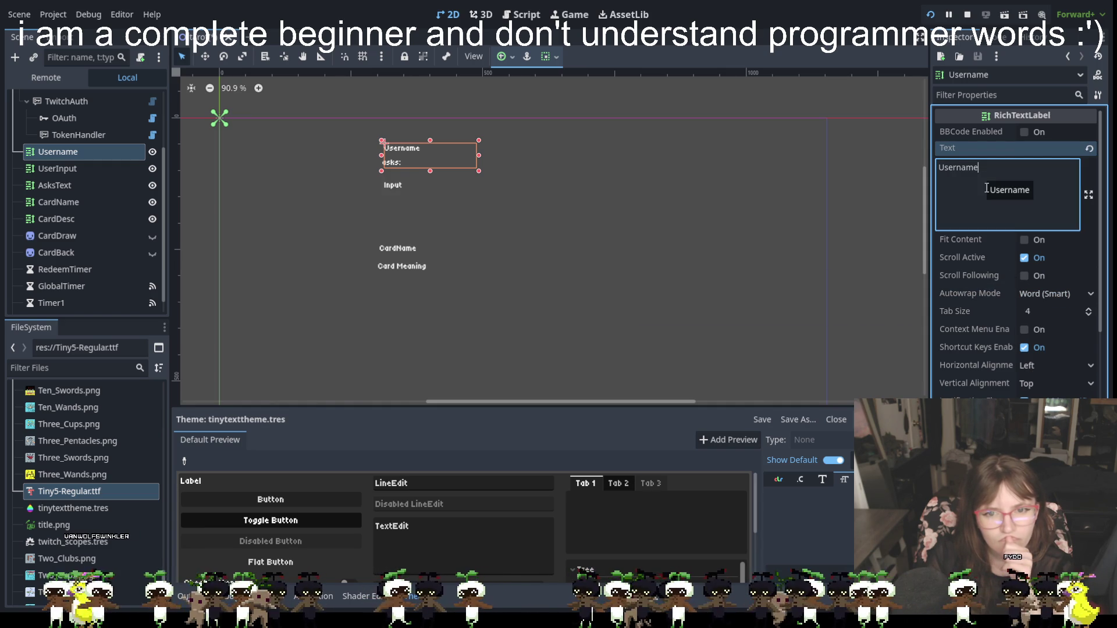
pyautogui.scroll(-5, 990, 310)
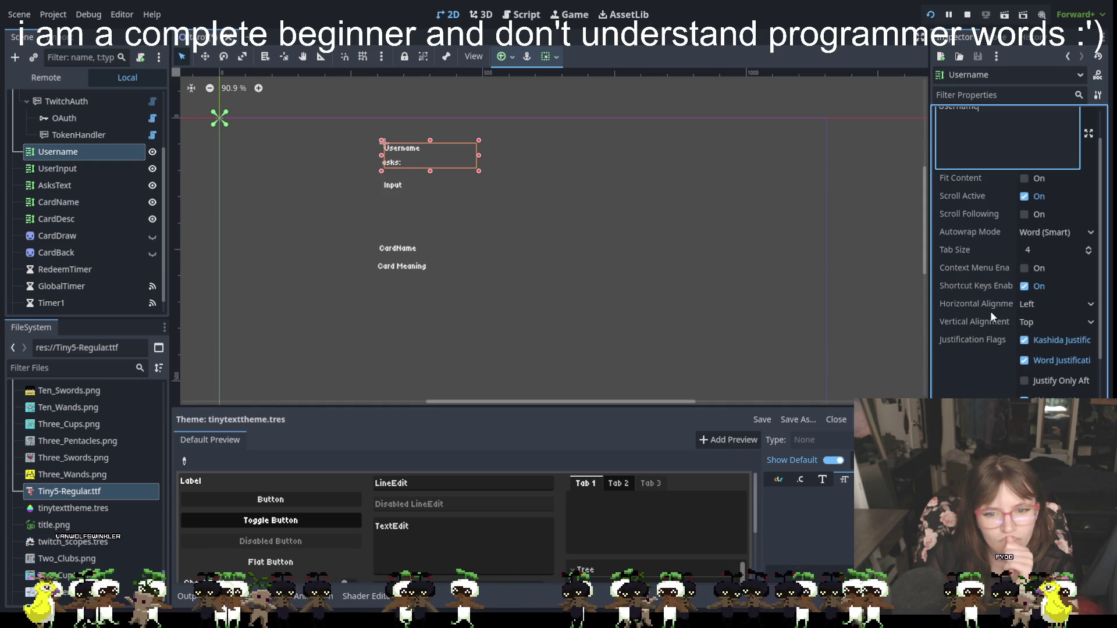
pyautogui.scroll(-2, 990, 311)
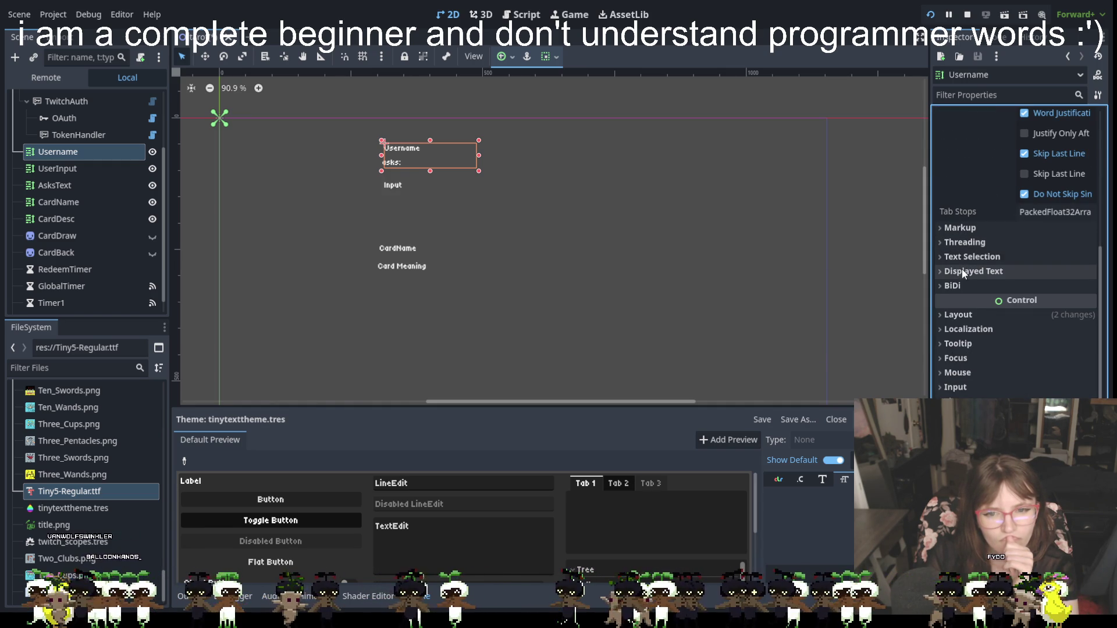
pyautogui.click(941, 271)
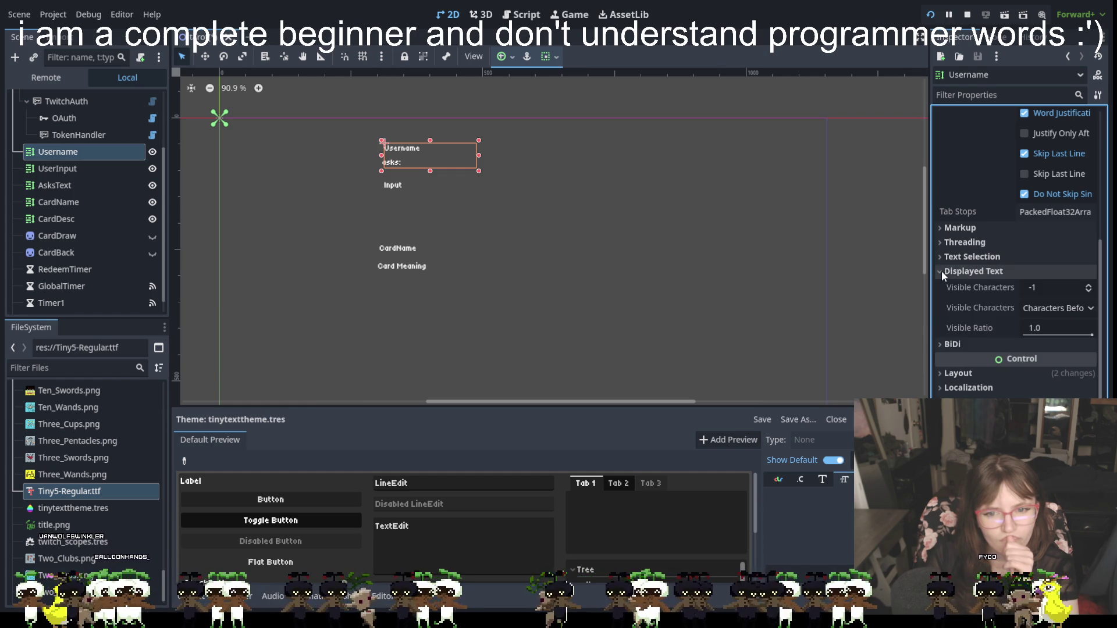
pyautogui.click(941, 271)
pyautogui.click(945, 284)
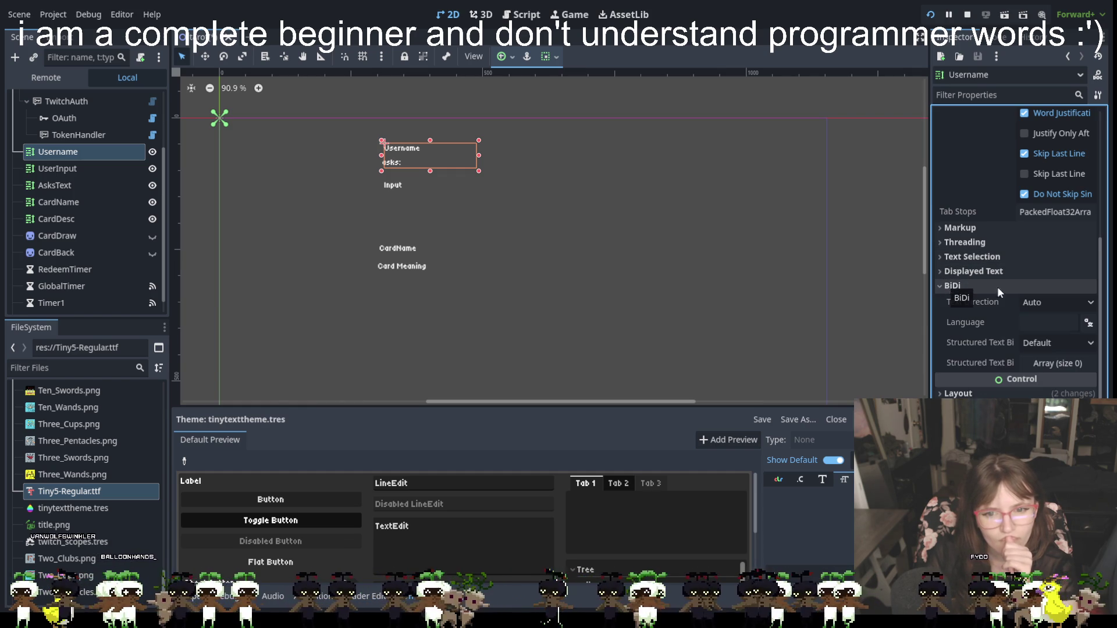
pyautogui.click(1050, 301)
pyautogui.click(1049, 302)
pyautogui.click(1049, 344)
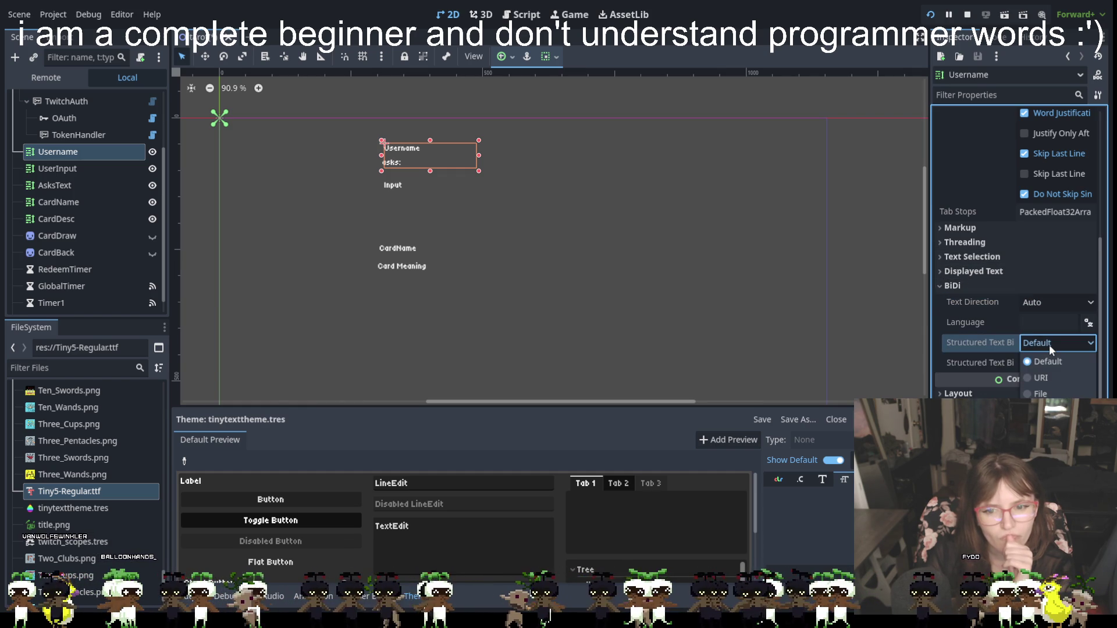
pyautogui.click(1048, 356)
pyautogui.click(1050, 364)
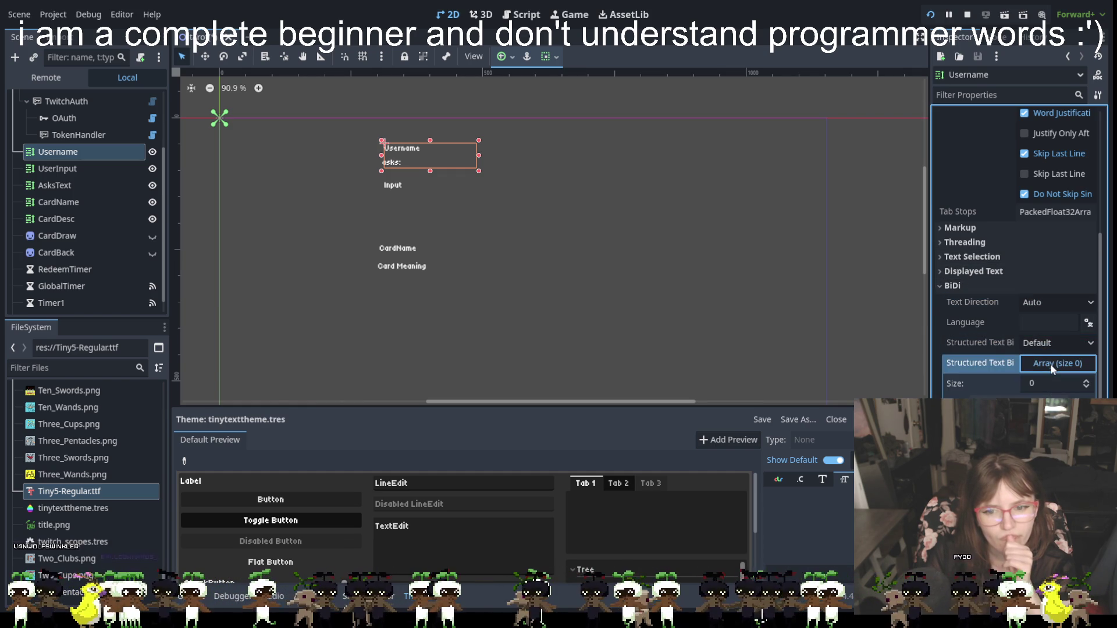
pyautogui.click(943, 285)
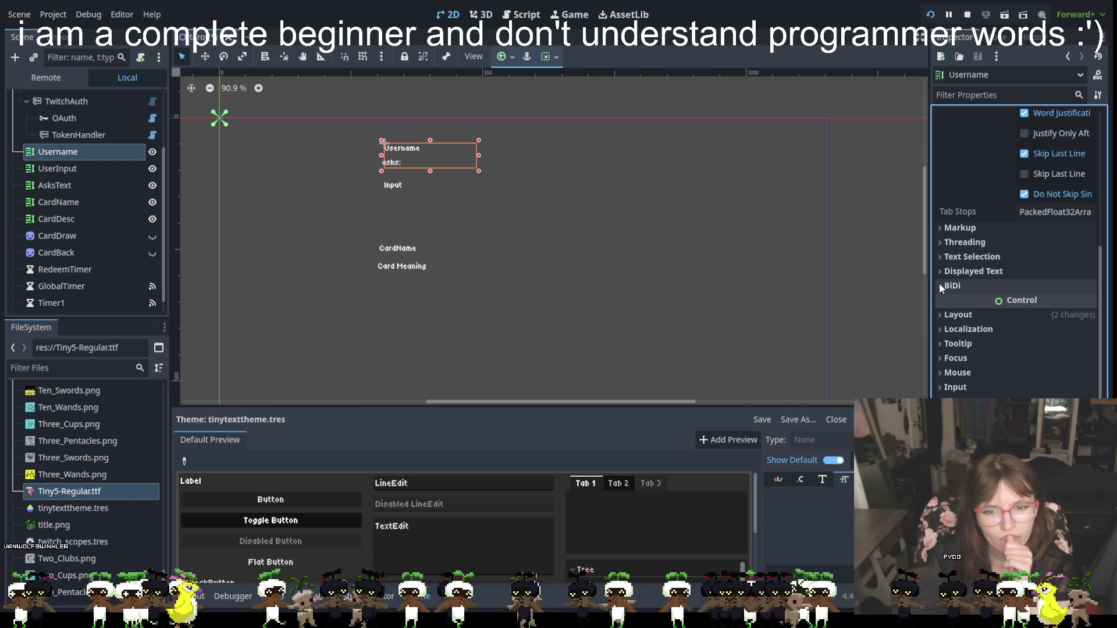
pyautogui.scroll(-1, 972, 381)
pyautogui.click(976, 389)
pyautogui.scroll(-3, 976, 384)
pyautogui.scroll(-2, 976, 380)
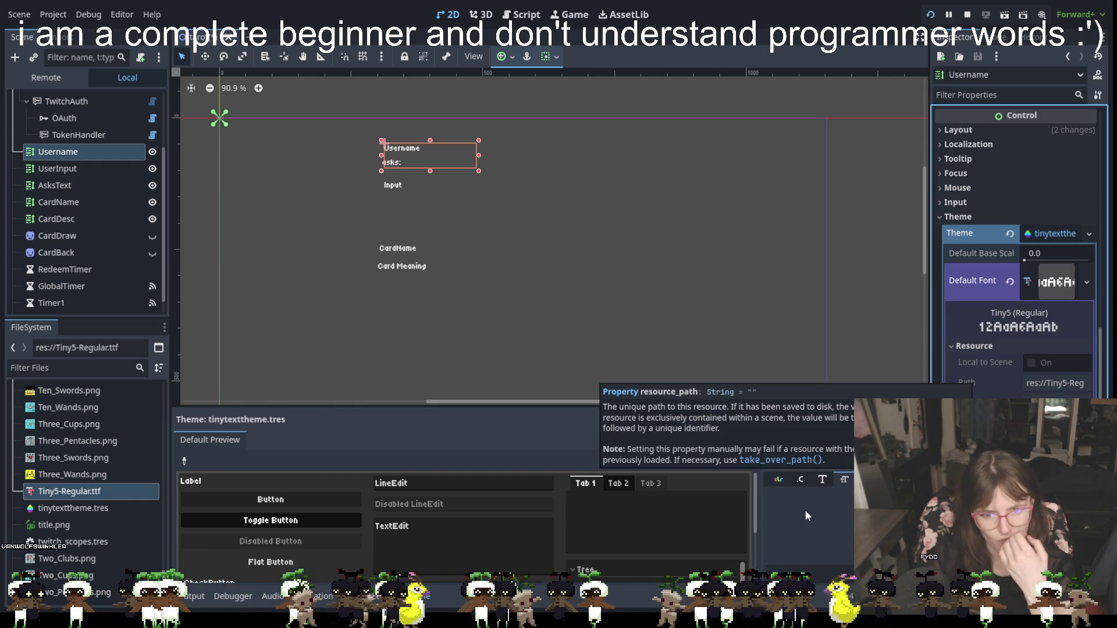
pyautogui.click(802, 480)
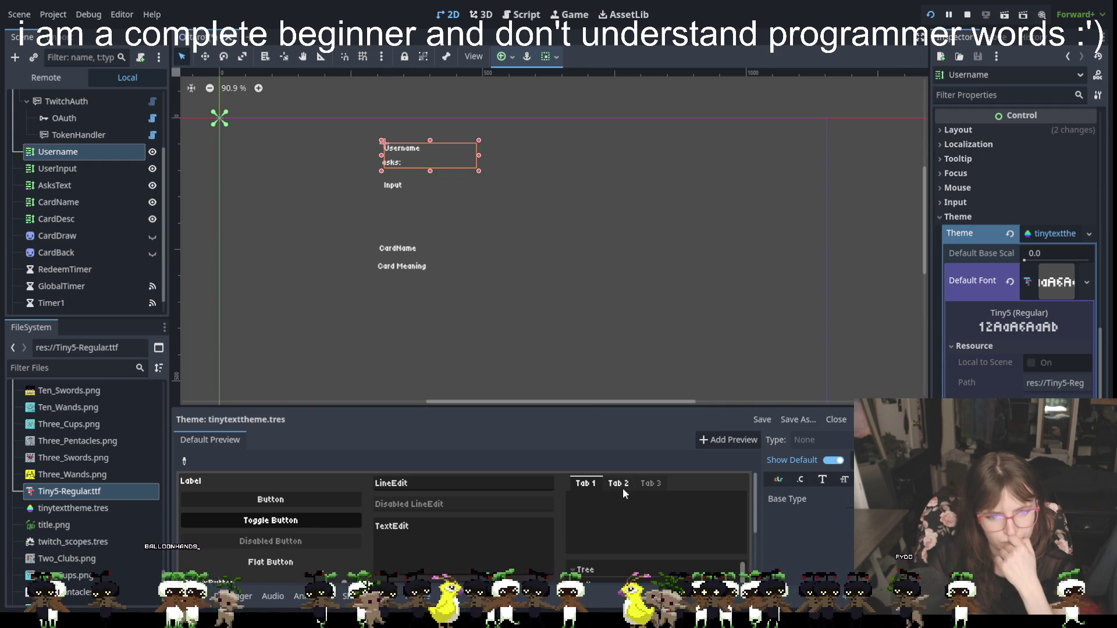
pyautogui.scroll(-3, 625, 487)
pyautogui.scroll(3, 314, 559)
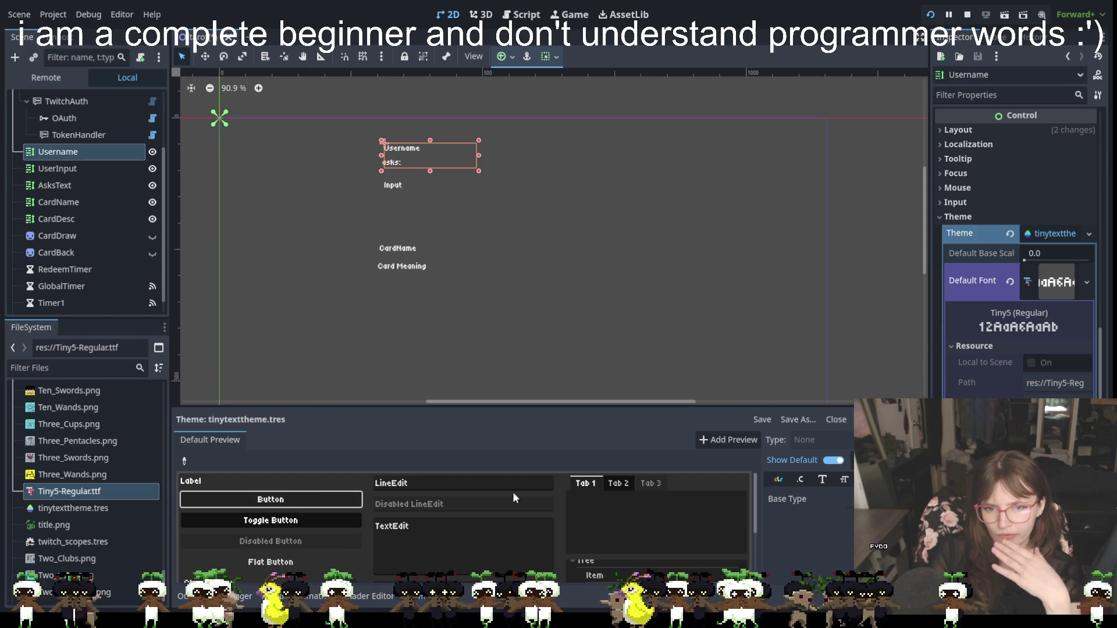
pyautogui.scroll(10, 1013, 196)
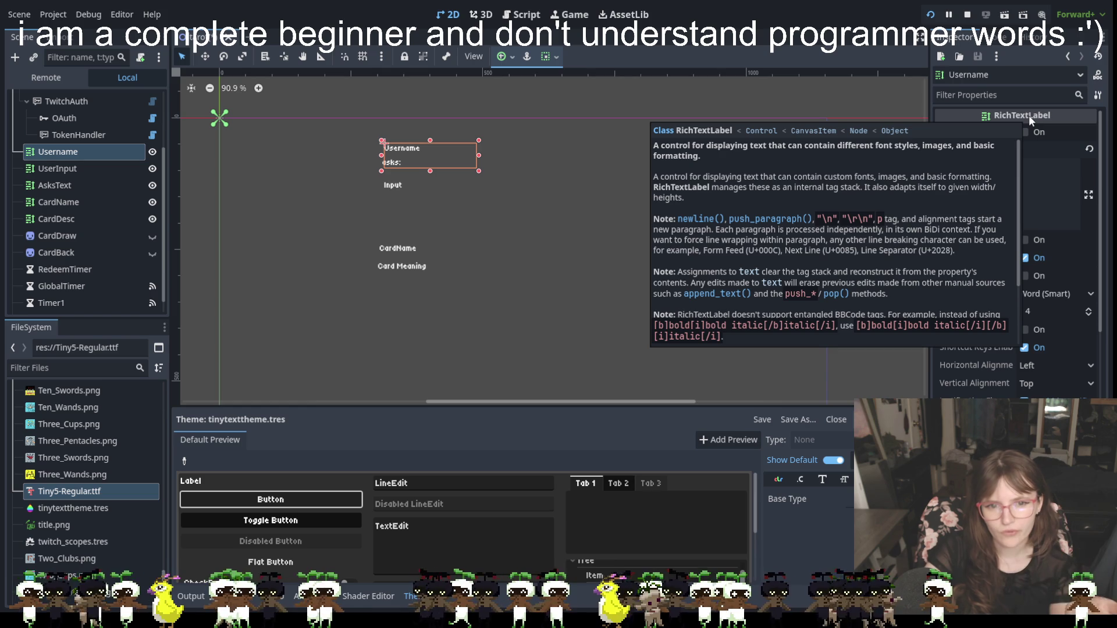
pyautogui.click(1011, 147)
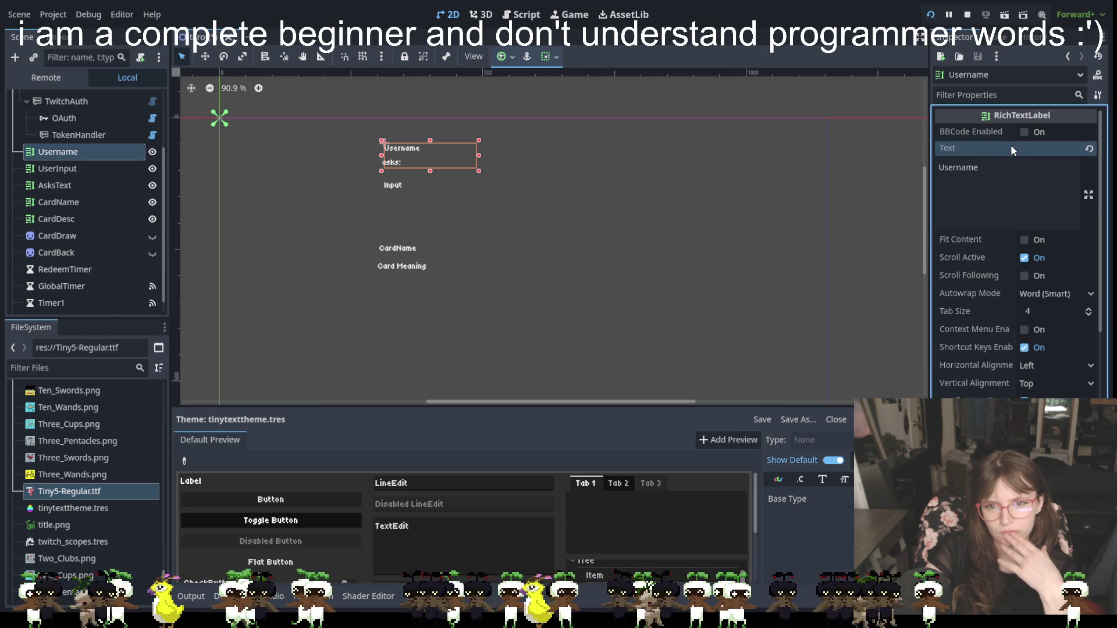
# Replace the Username label's text with 'username'.
pyautogui.click(1089, 148)
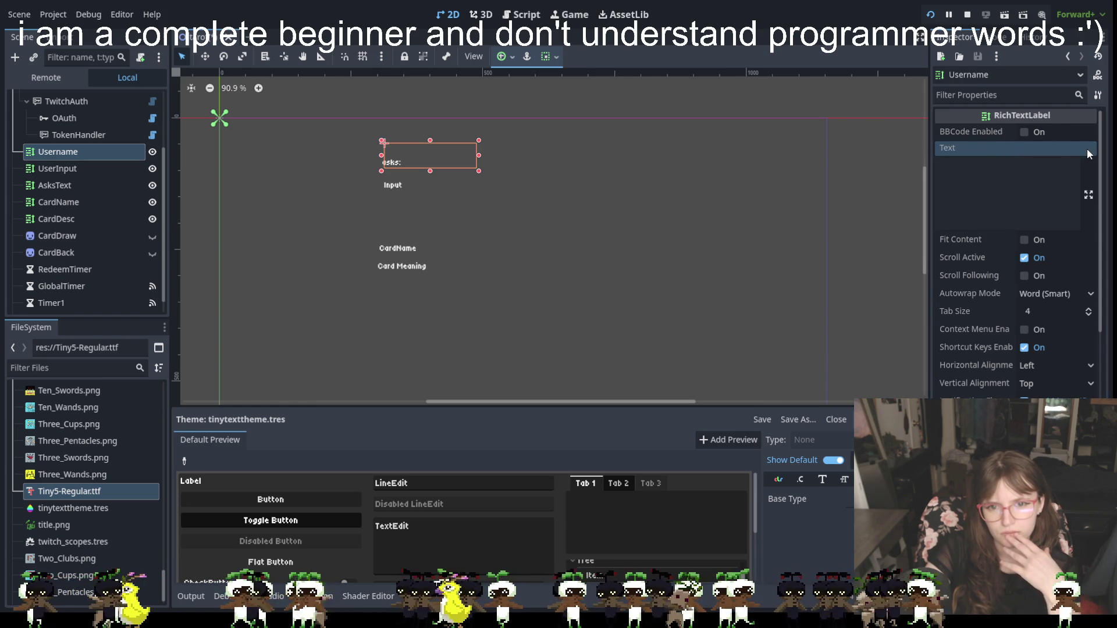
pyautogui.click(1048, 175)
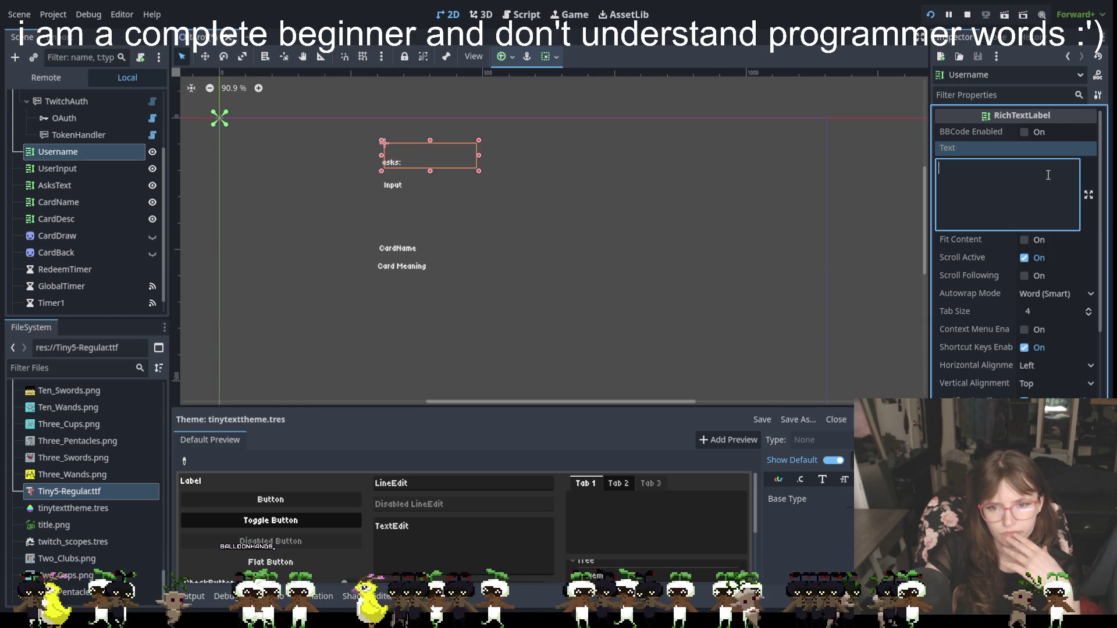
pyautogui.write('username')
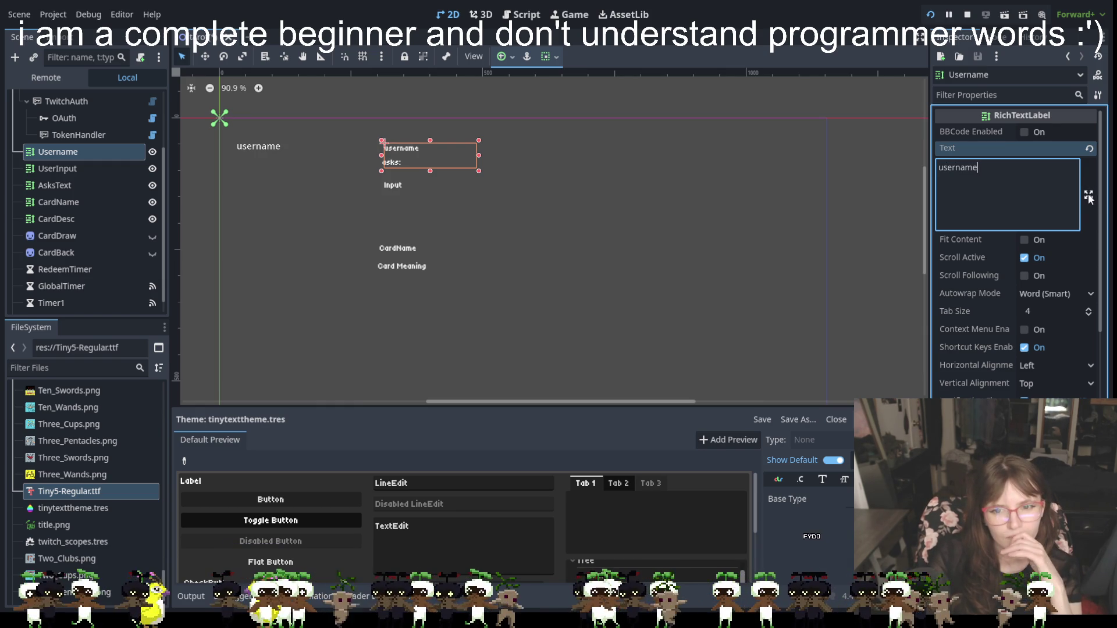
pyautogui.click(1021, 236)
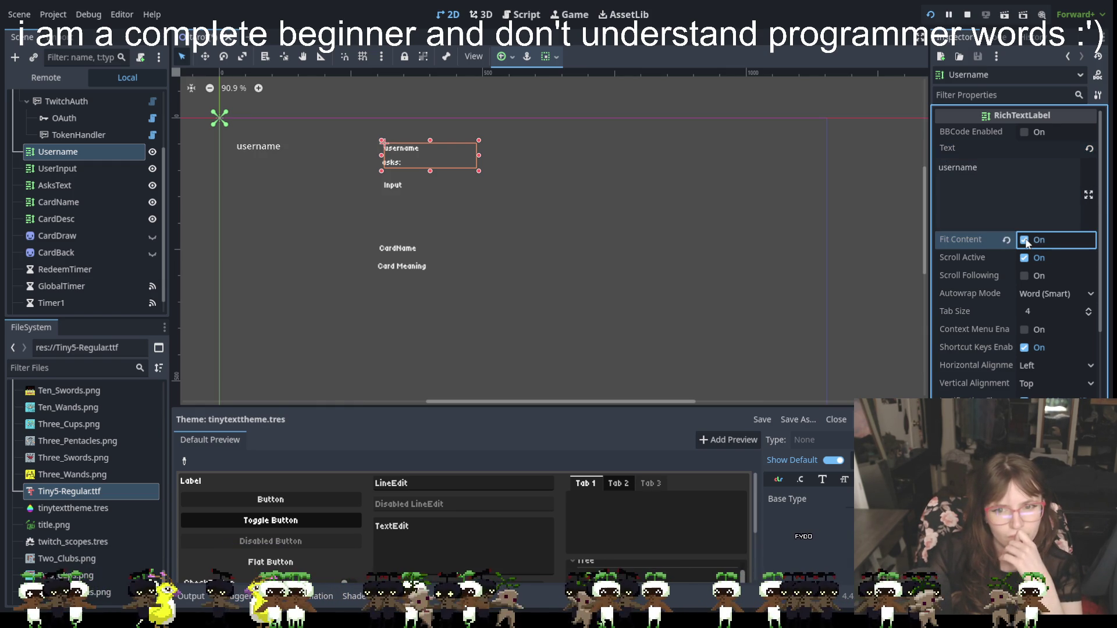
pyautogui.click(1026, 260)
pyautogui.click(1026, 258)
pyautogui.click(1048, 295)
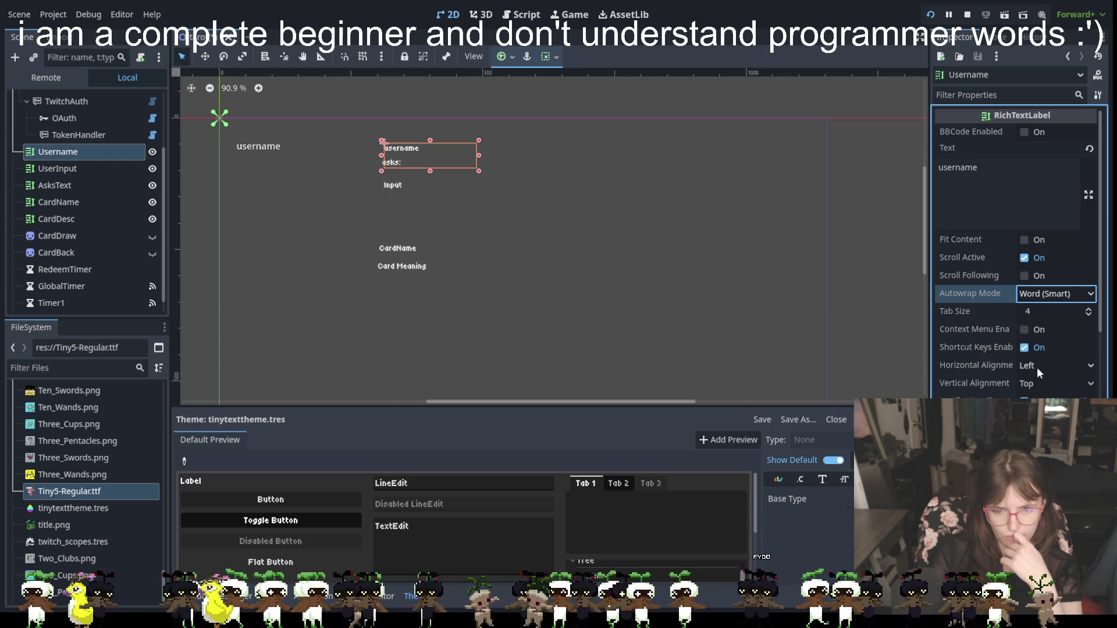
# Set the Username label's Horizontal Alignment to Center.
pyautogui.click(1037, 369)
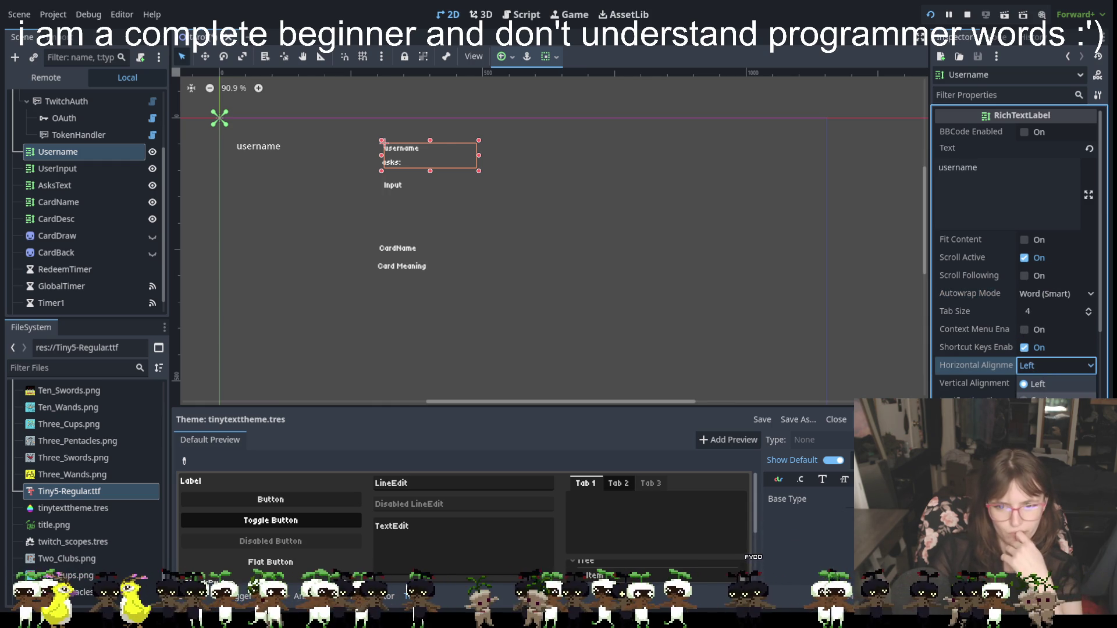
pyautogui.click(1042, 402)
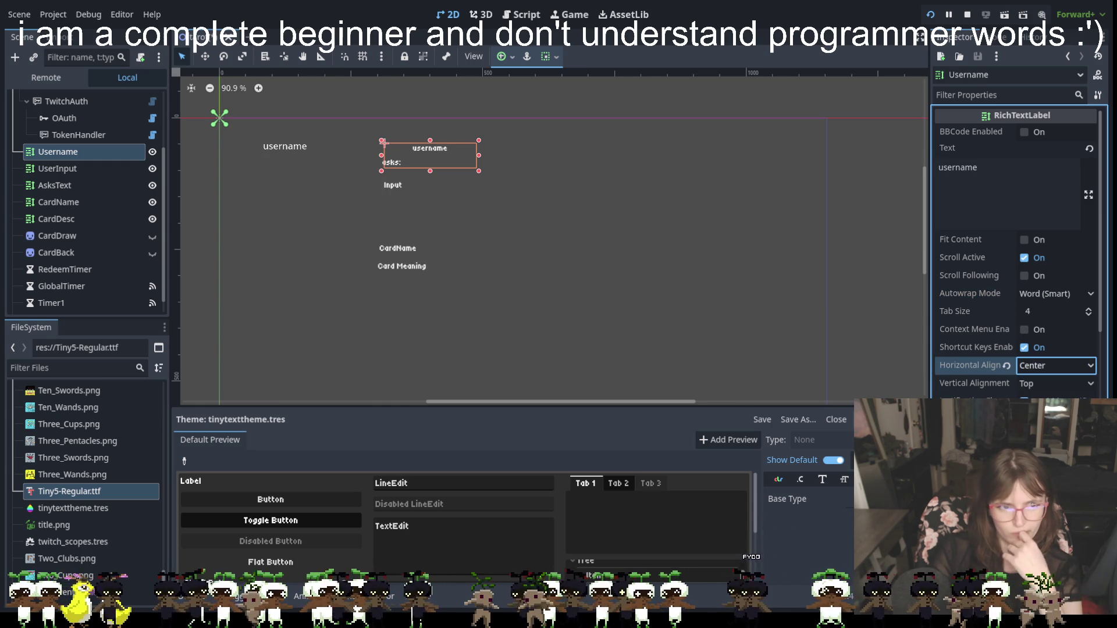
pyautogui.click(388, 165)
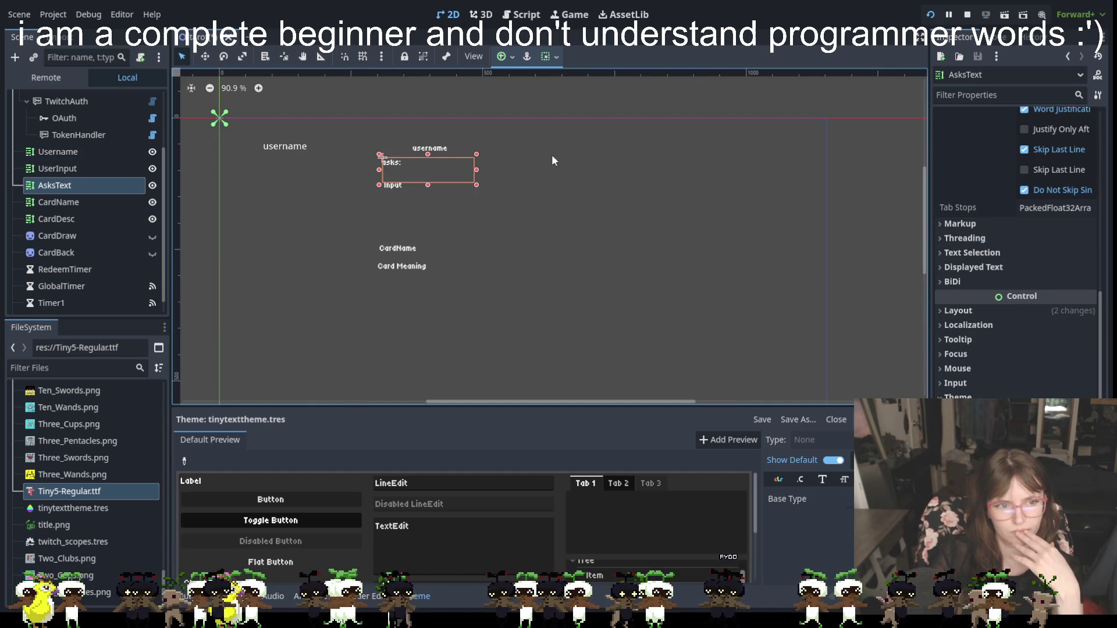
# Reselect the Username label and expand its Markup property group.
pyautogui.click(429, 150)
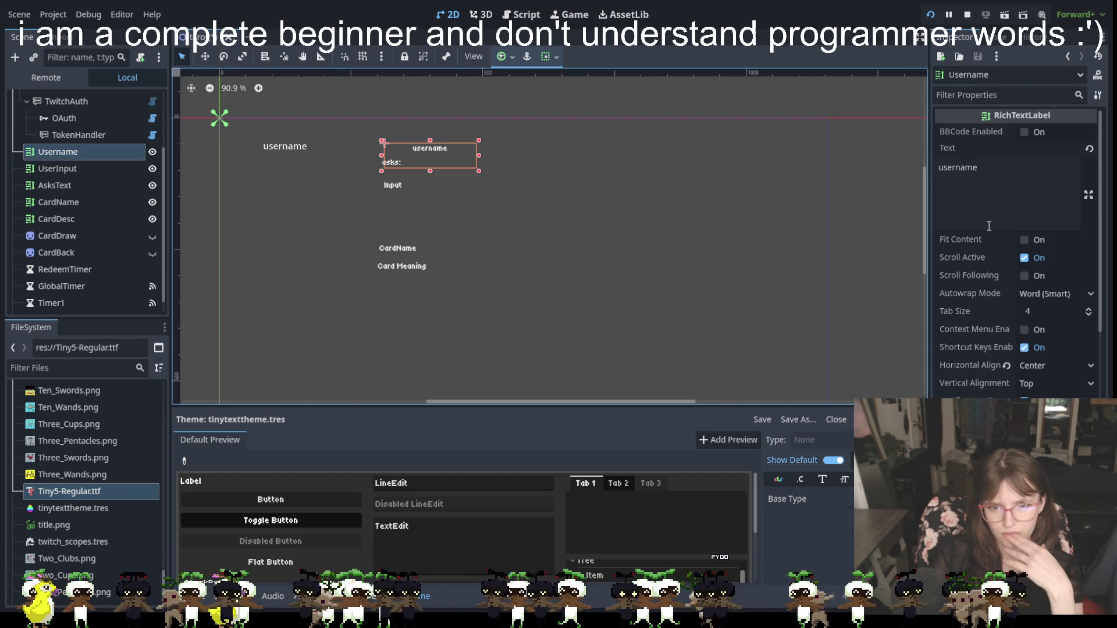
pyautogui.scroll(-5, 950, 276)
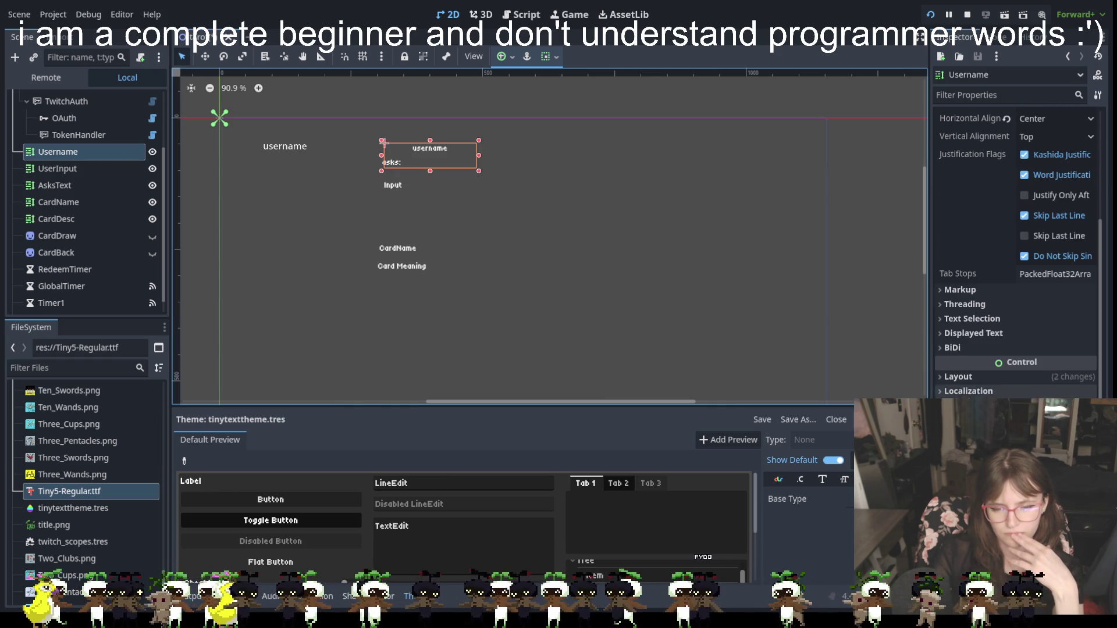
pyautogui.click(945, 393)
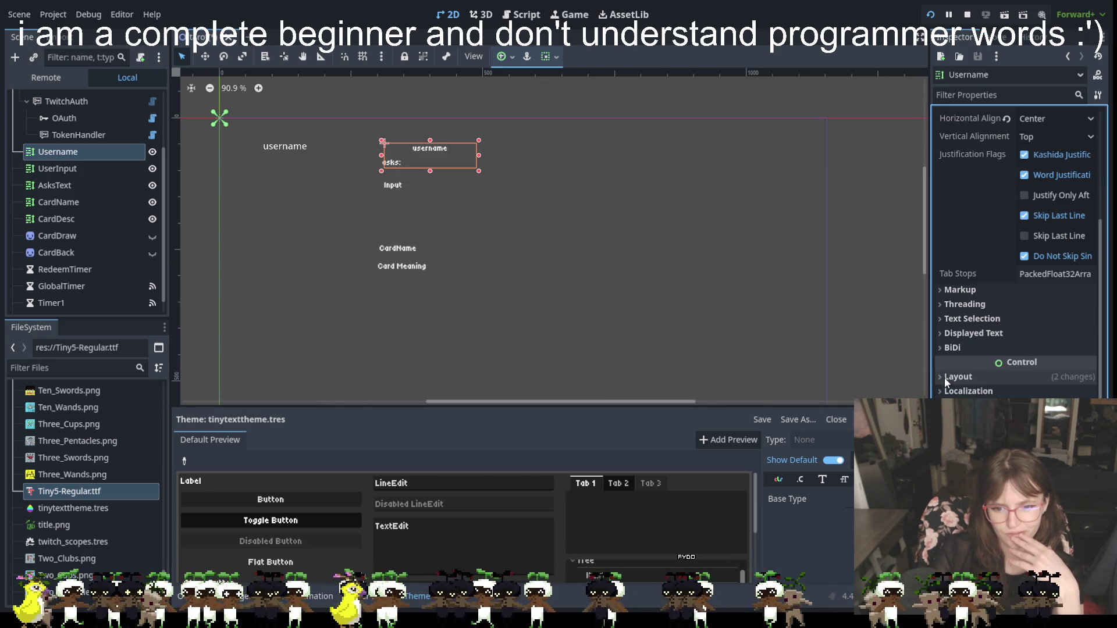
pyautogui.scroll(-6, 1018, 250)
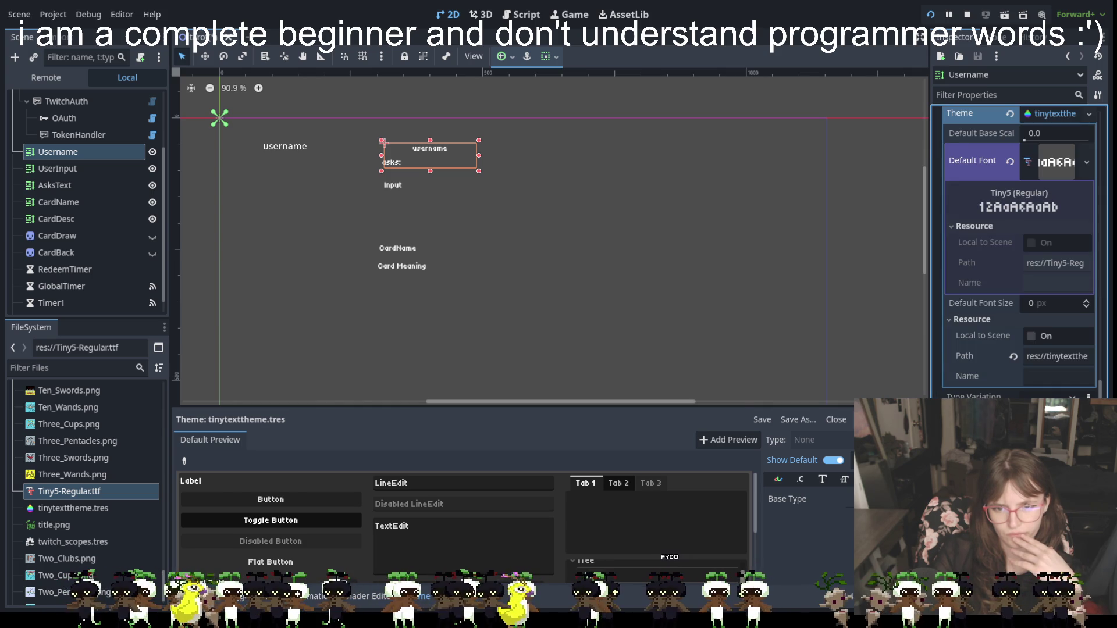
pyautogui.scroll(10, 977, 348)
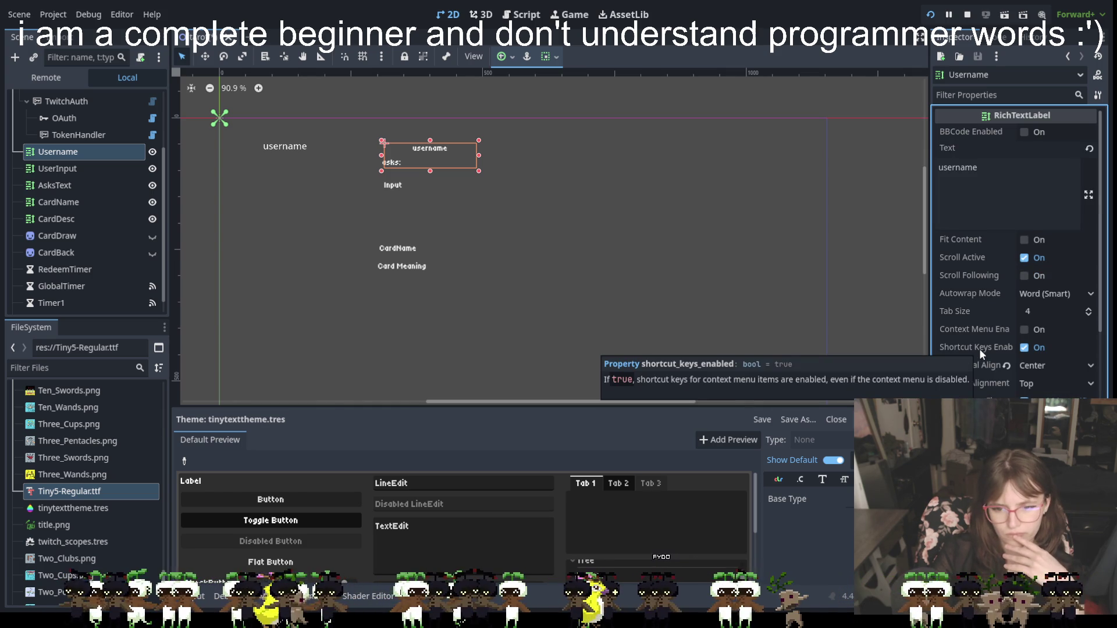
pyautogui.scroll(-3, 979, 348)
pyautogui.click(938, 351)
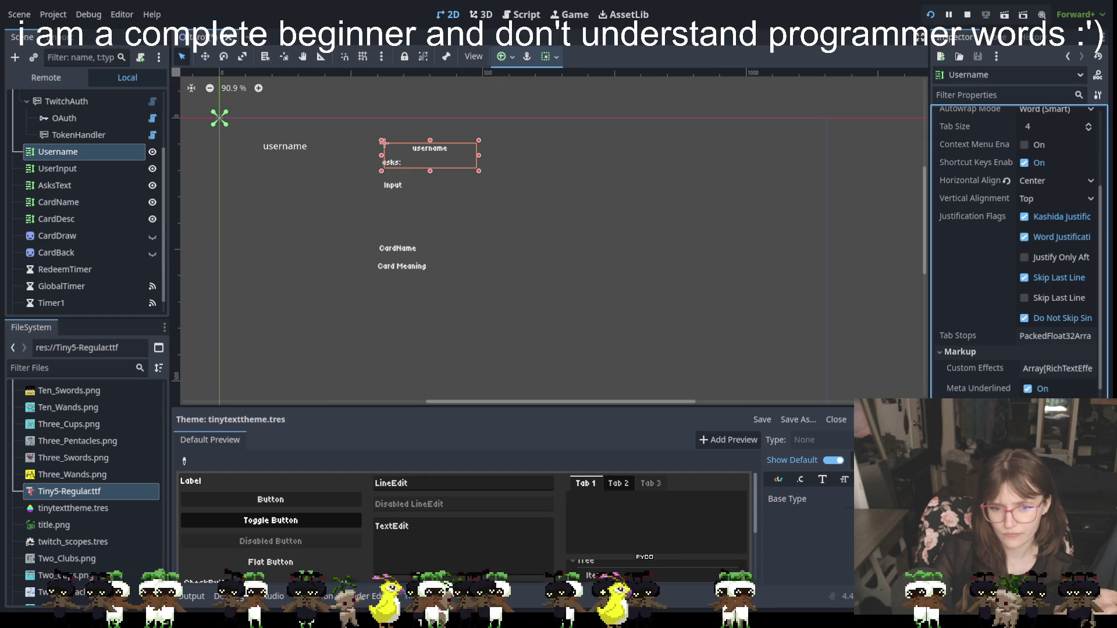
pyautogui.scroll(-2, 1018, 349)
pyautogui.scroll(-1, 1018, 349)
pyautogui.scroll(-3, 975, 365)
# Expand Transform, Container Sizing, Localization, Tooltip, Focus and Theme sections for Username.
pyautogui.click(979, 340)
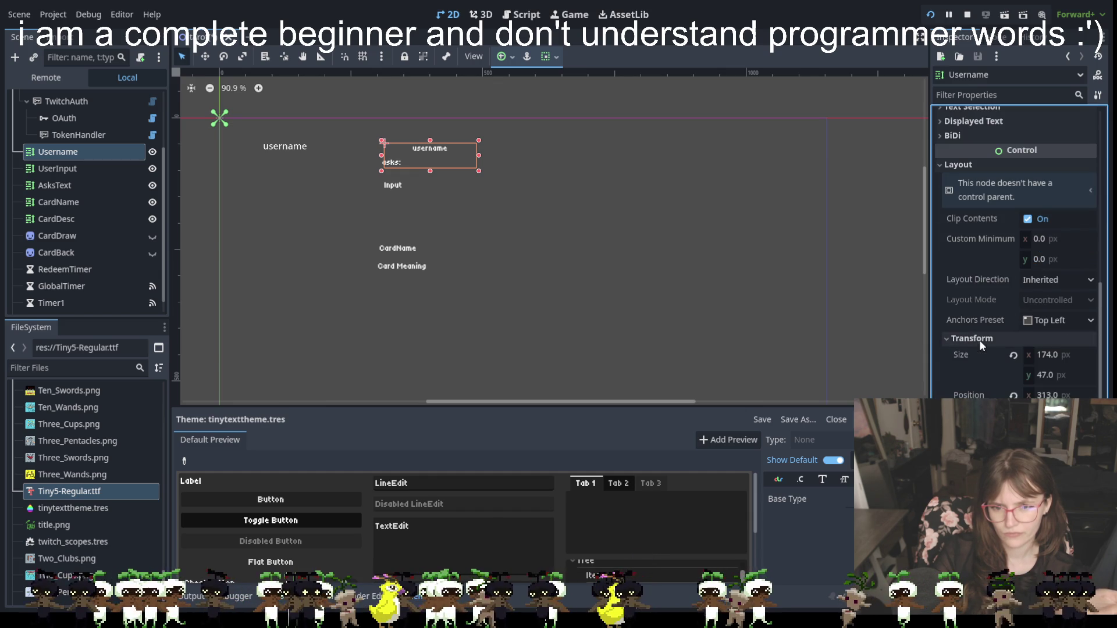
pyautogui.scroll(-3, 990, 335)
pyautogui.click(992, 348)
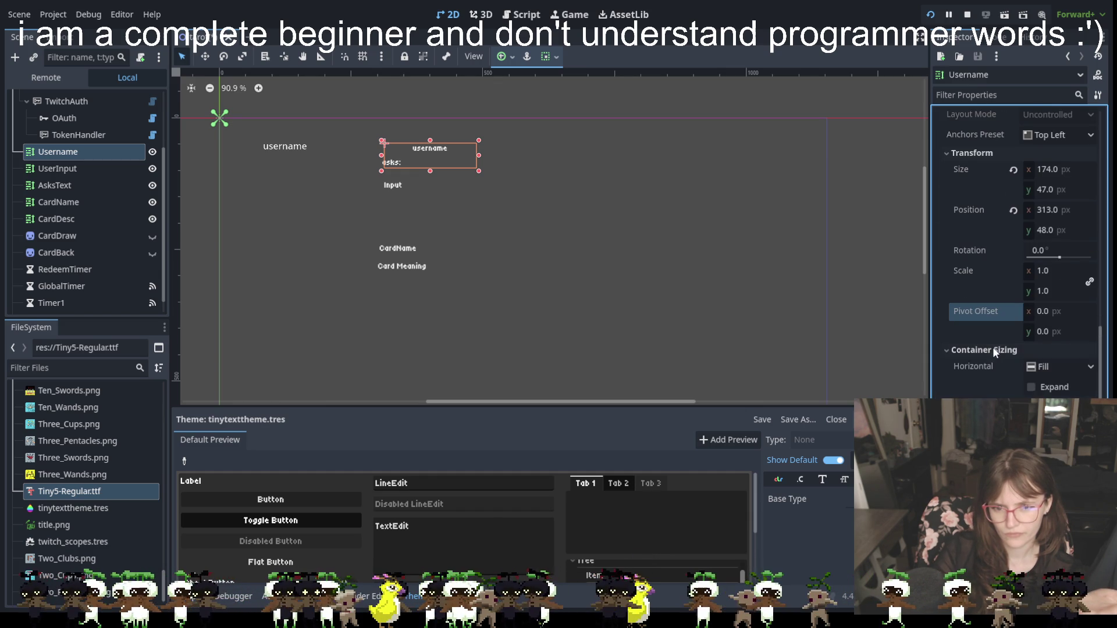
pyautogui.scroll(-2, 984, 372)
pyautogui.click(970, 342)
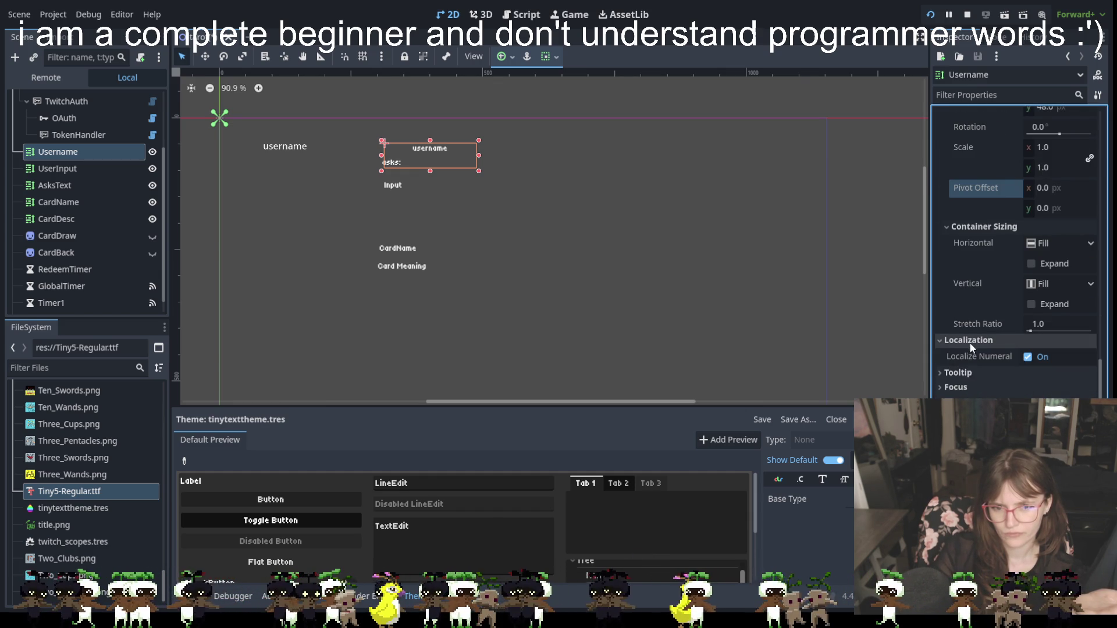
pyautogui.click(970, 373)
pyautogui.scroll(-2, 970, 375)
pyautogui.click(964, 375)
pyautogui.scroll(-4, 963, 374)
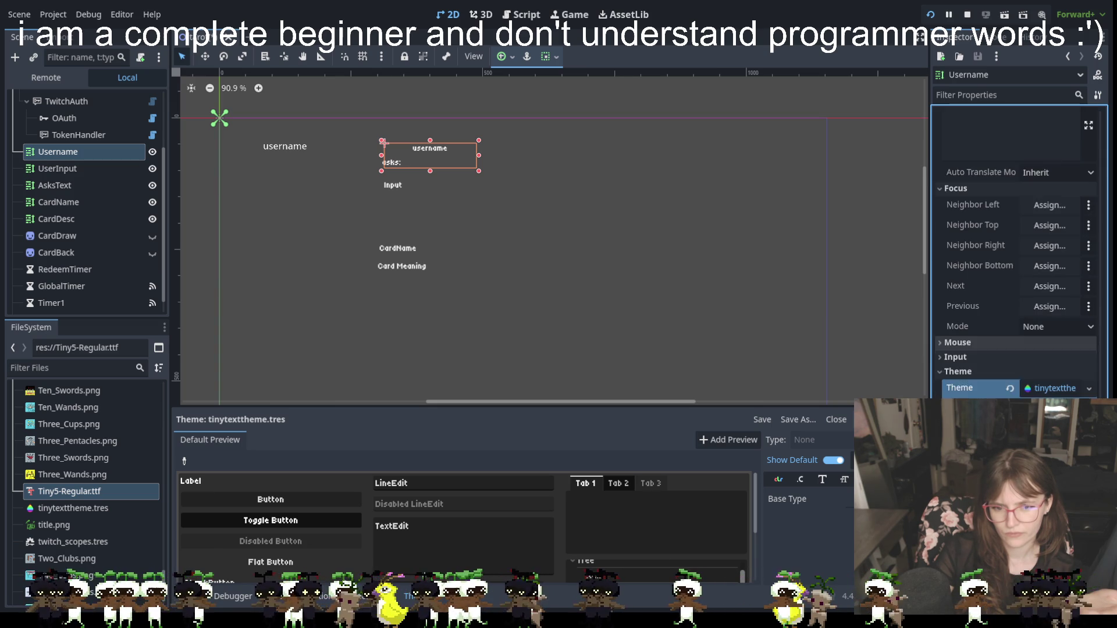
pyautogui.click(964, 369)
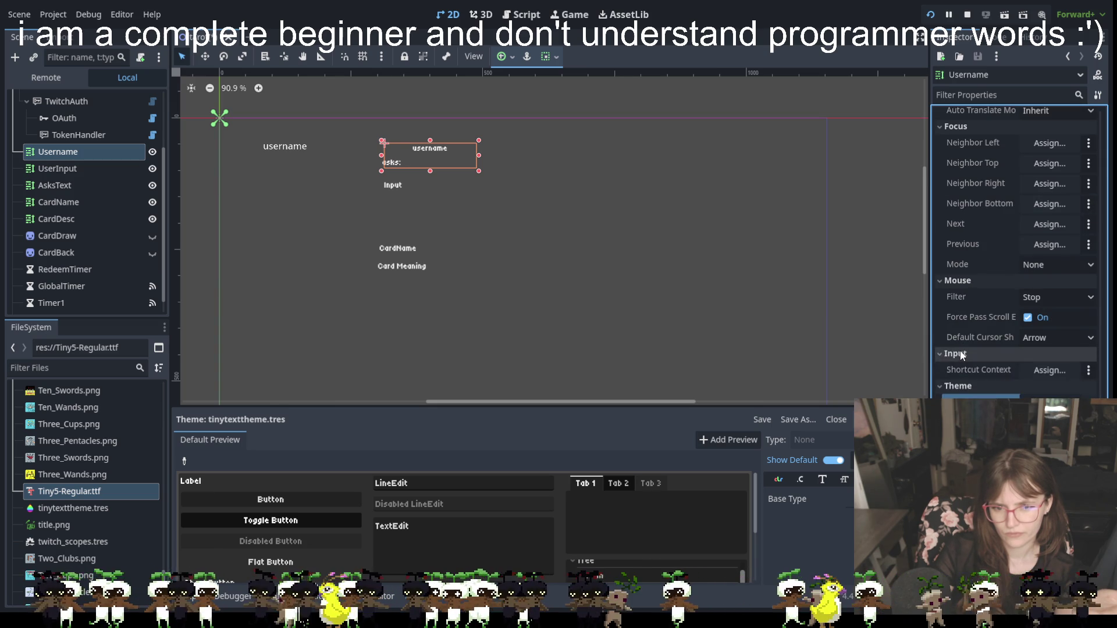
pyautogui.scroll(-4, 961, 351)
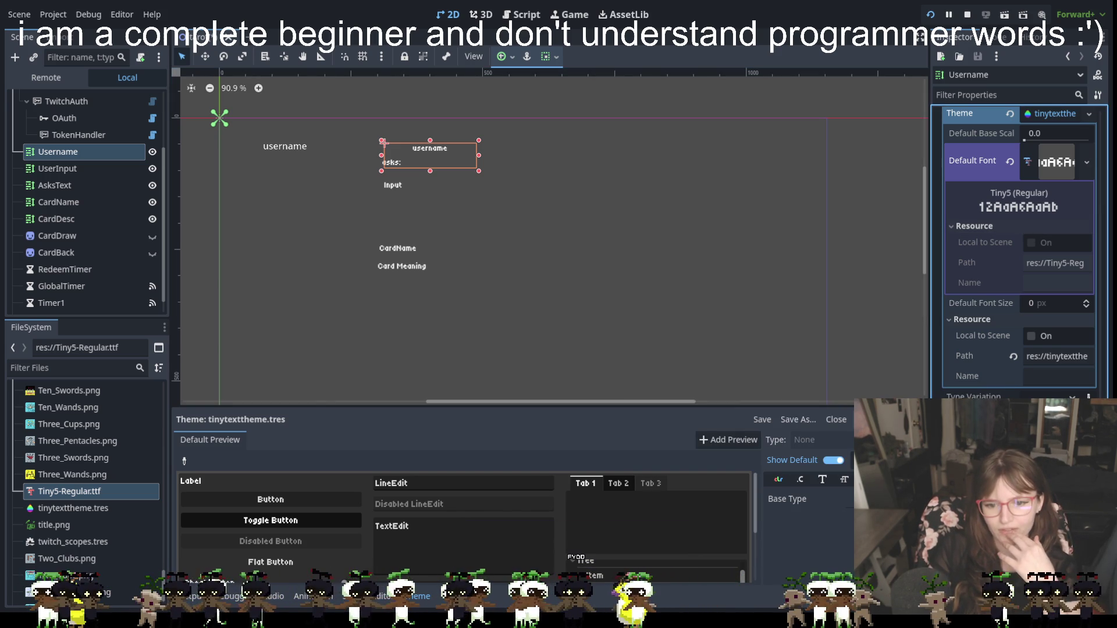
pyautogui.scroll(-5, 1015, 253)
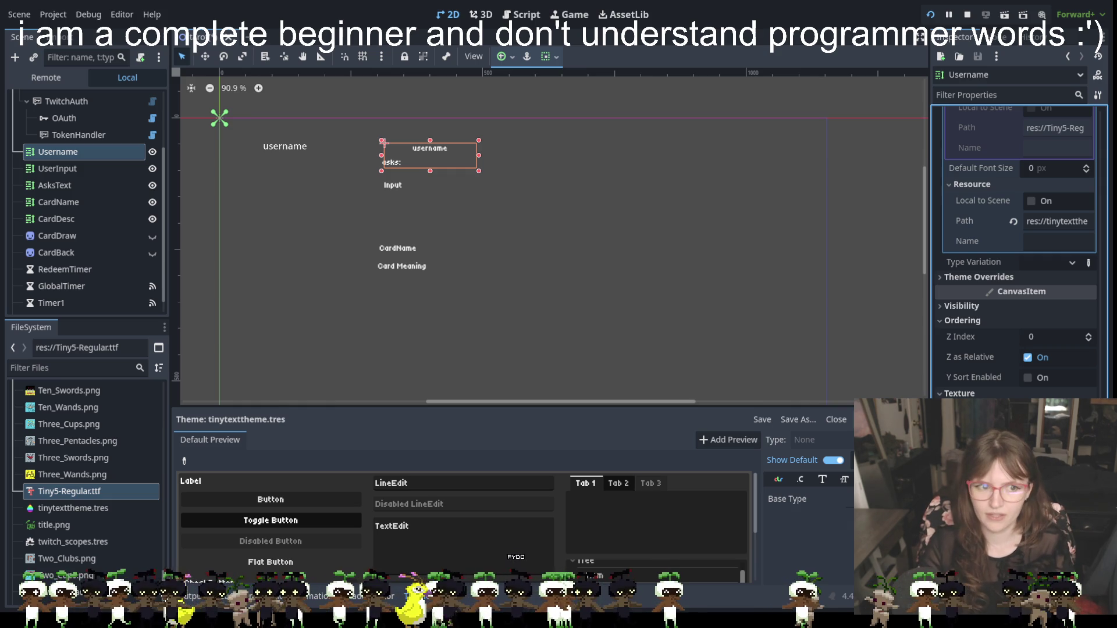
pyautogui.click(517, 141)
pyautogui.click(395, 168)
pyautogui.click(430, 150)
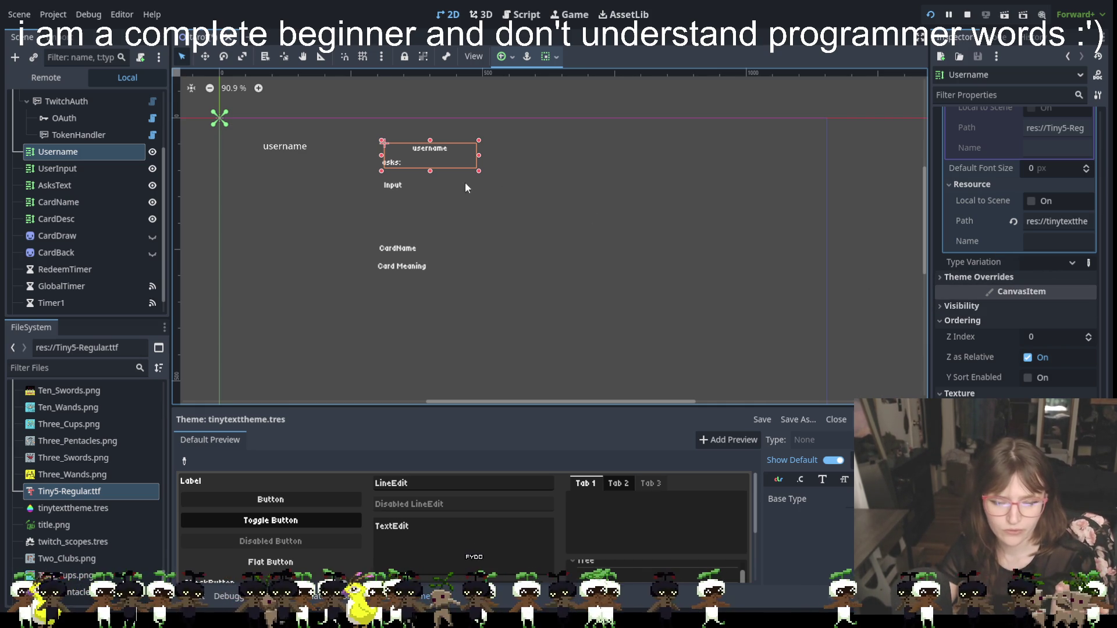
pyautogui.scroll(5, 986, 204)
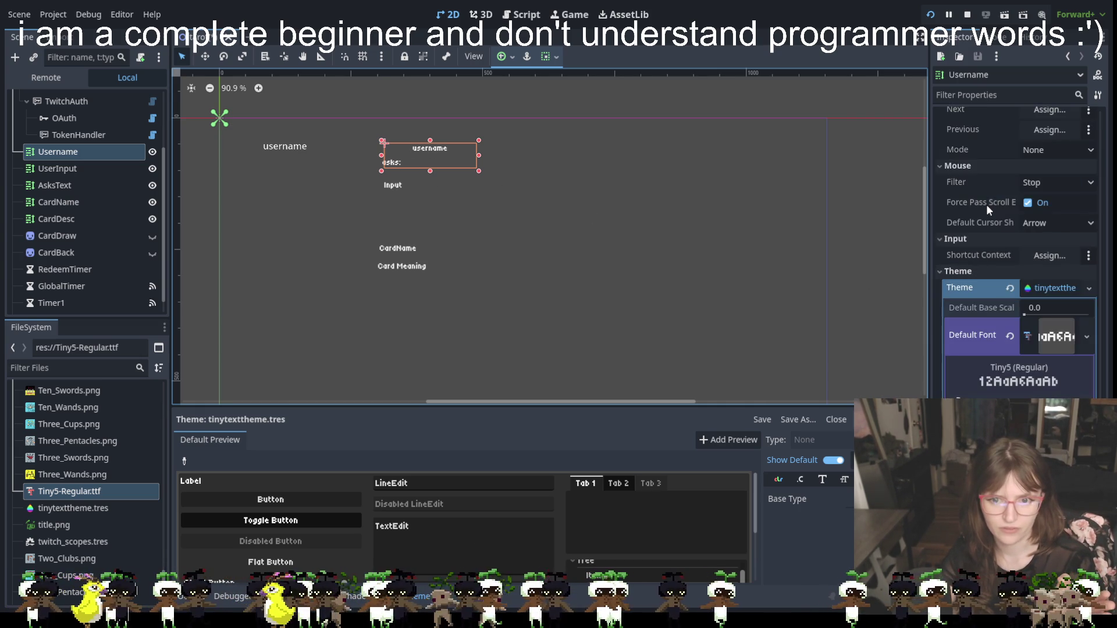
pyautogui.click(945, 331)
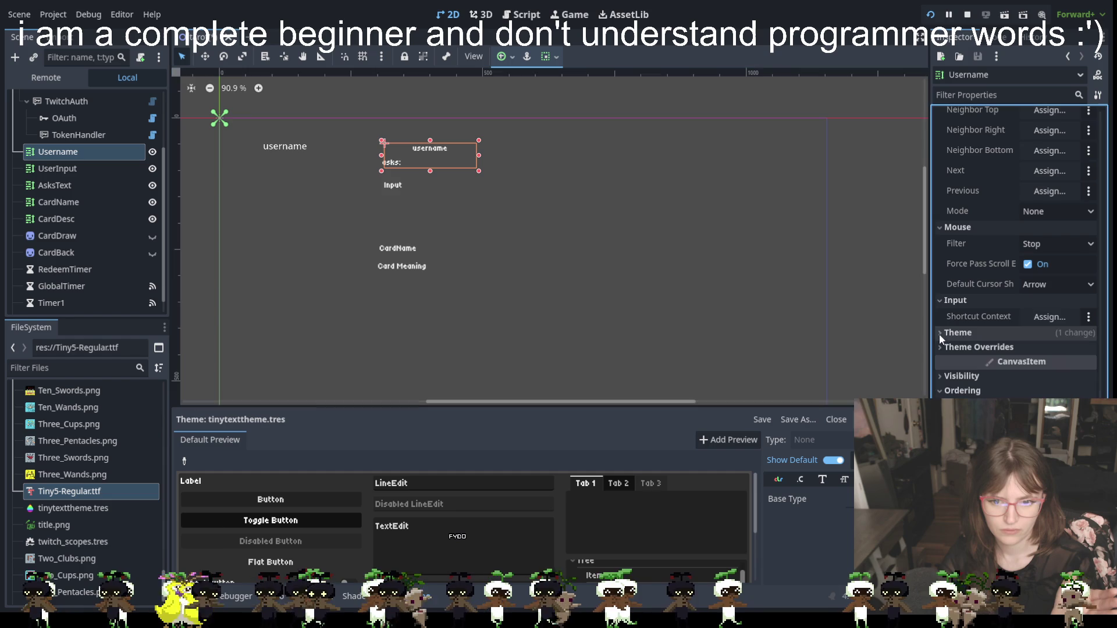
pyautogui.scroll(-3, 950, 355)
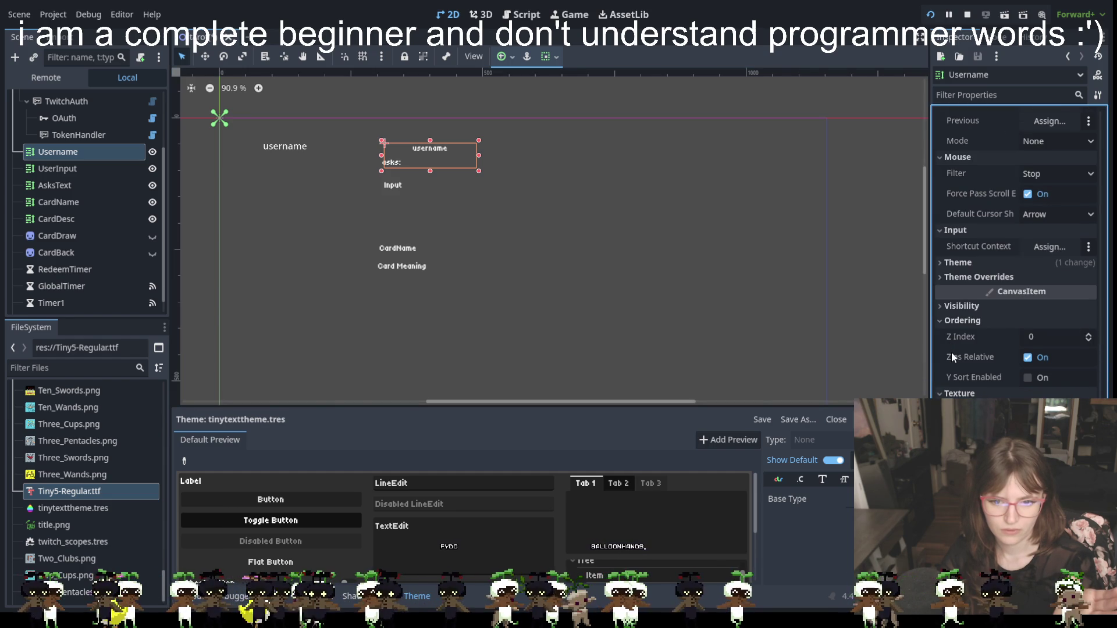
pyautogui.scroll(15, 1018, 250)
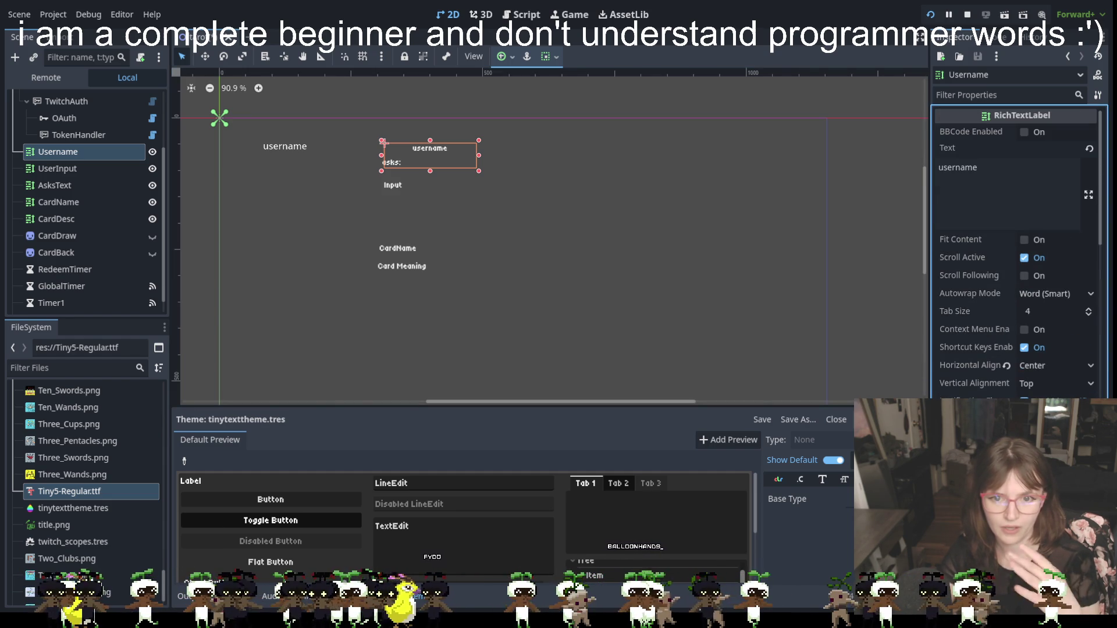
pyautogui.scroll(-5, 959, 341)
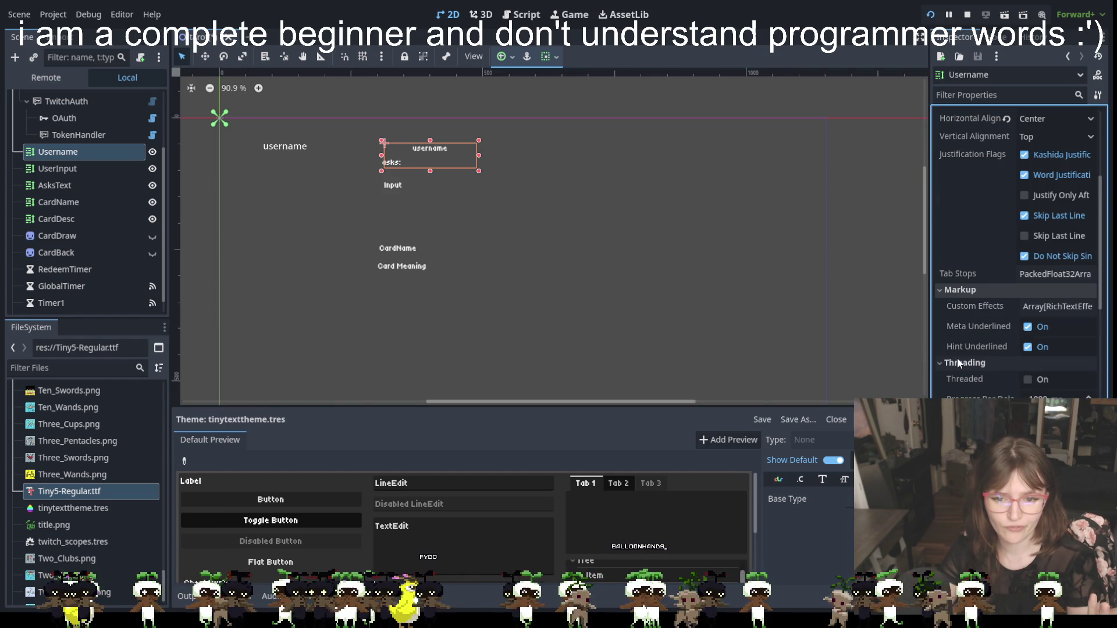
pyautogui.click(940, 289)
pyautogui.click(941, 304)
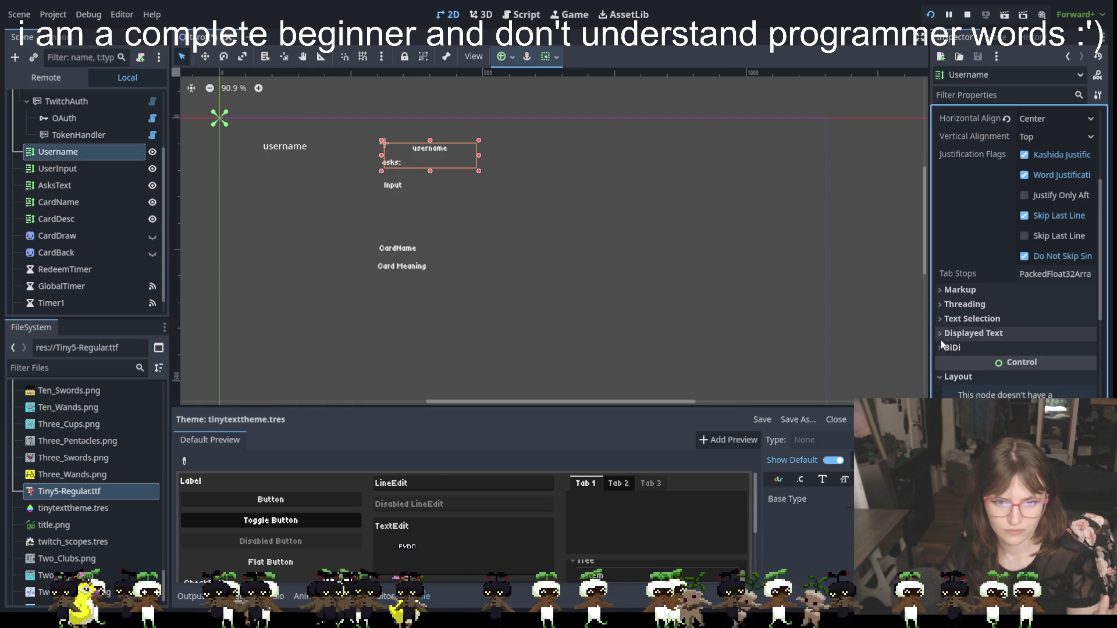
pyautogui.click(941, 377)
pyautogui.click(941, 376)
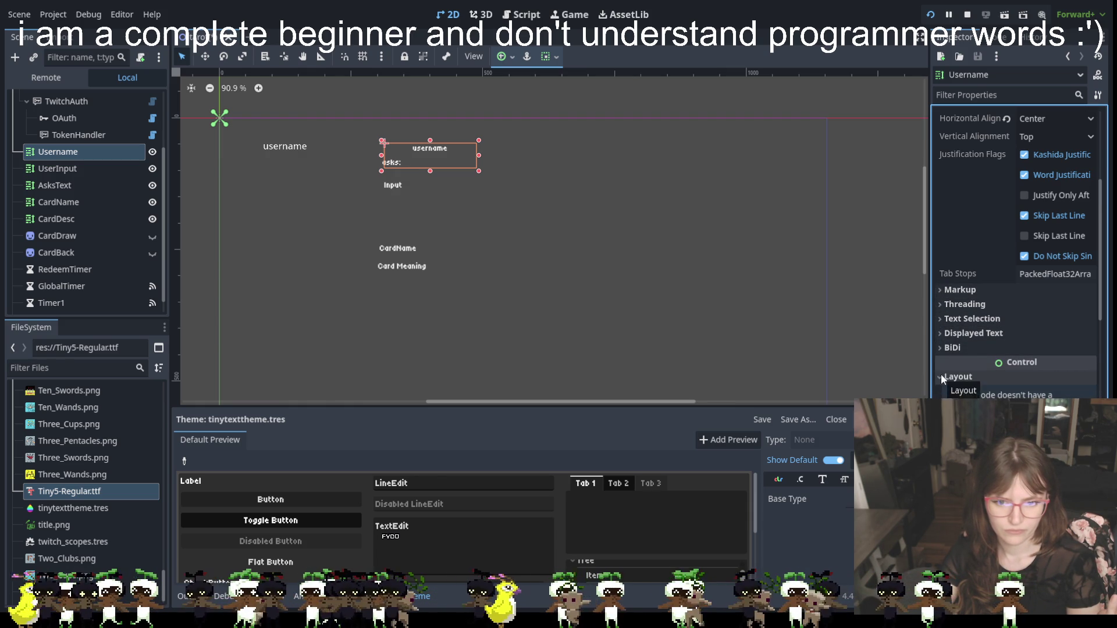
pyautogui.scroll(-3, 941, 375)
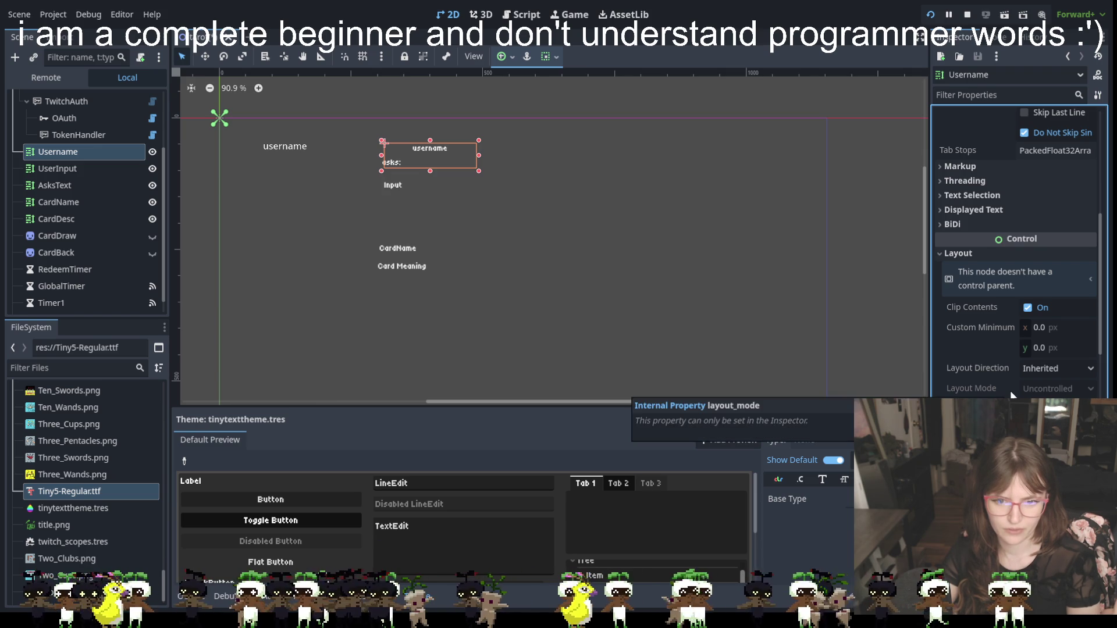
pyautogui.scroll(-5, 1014, 394)
pyautogui.scroll(-2, 1016, 262)
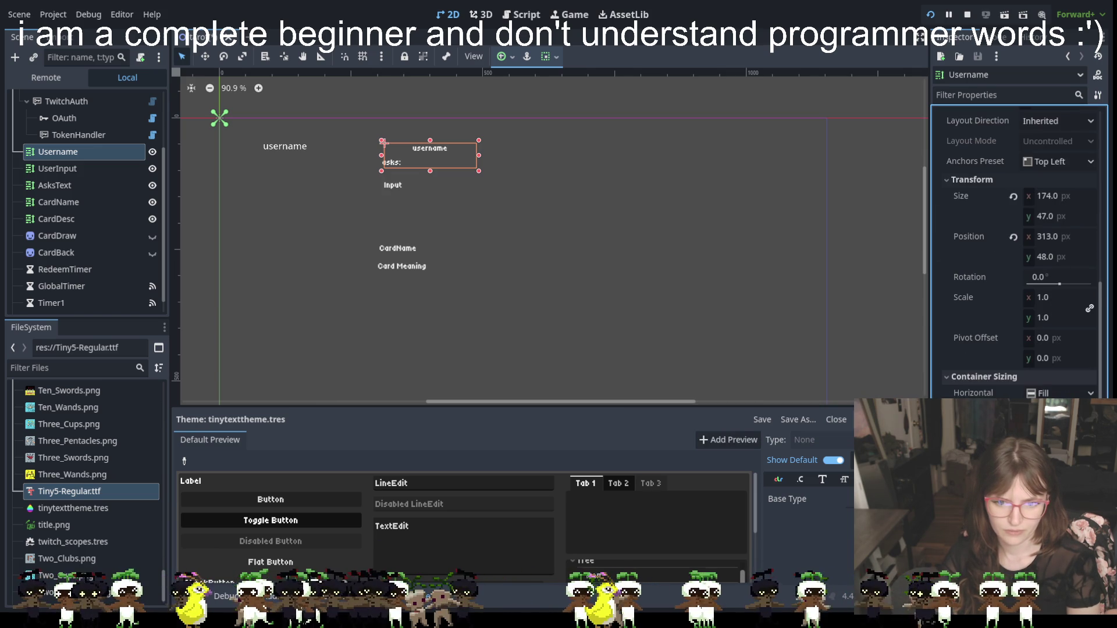
pyautogui.scroll(-8, 1018, 250)
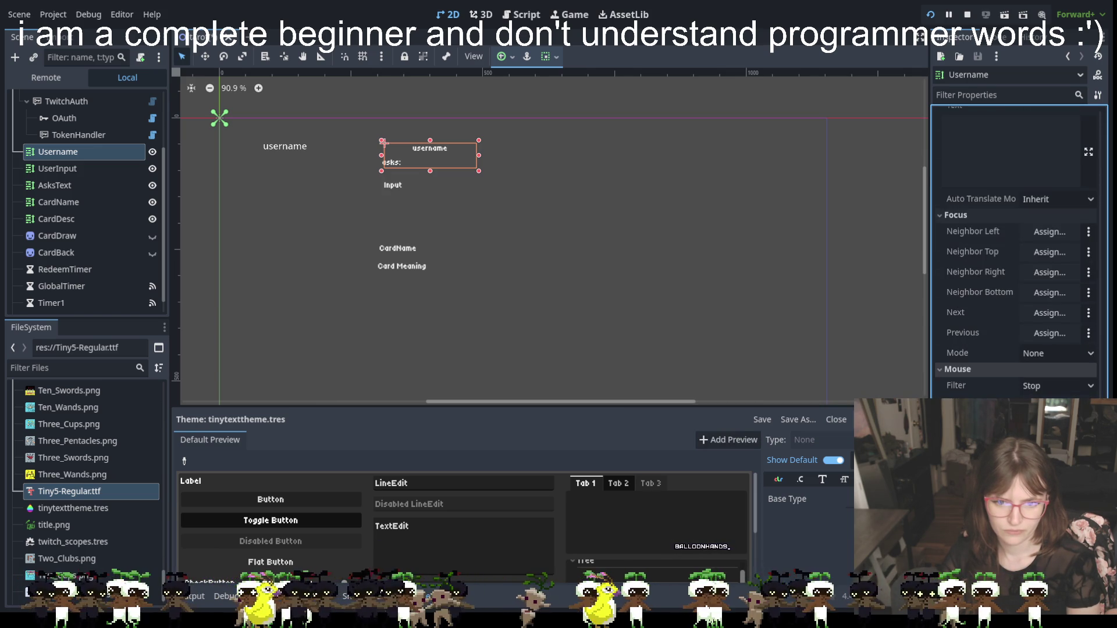
pyautogui.scroll(-3, 1015, 250)
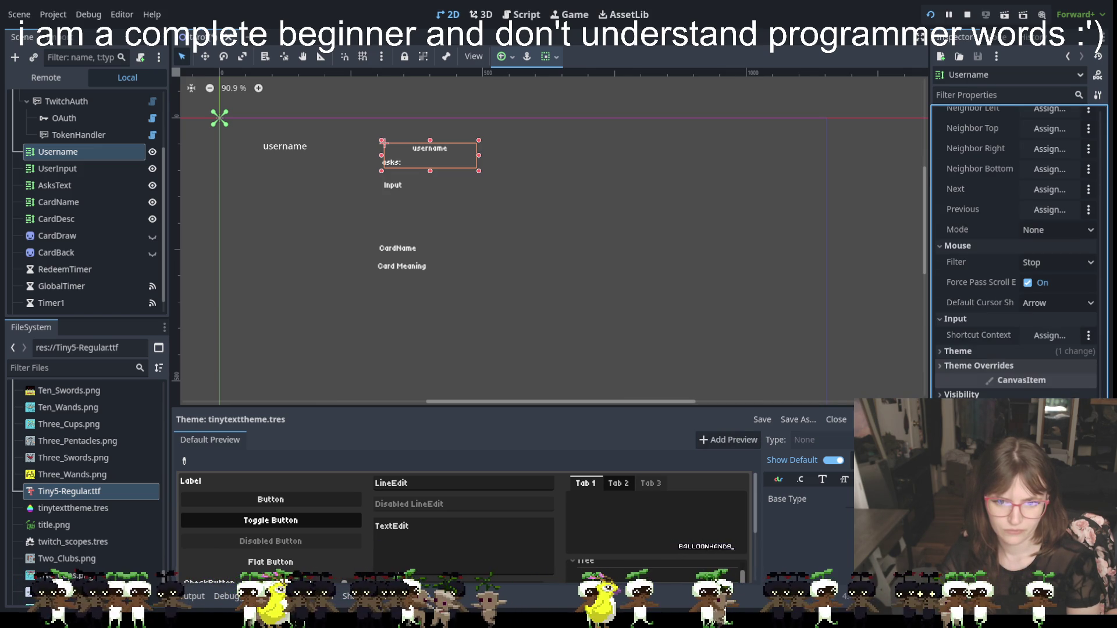
pyautogui.click(958, 350)
pyautogui.click(1055, 367)
pyautogui.scroll(-3, 1070, 341)
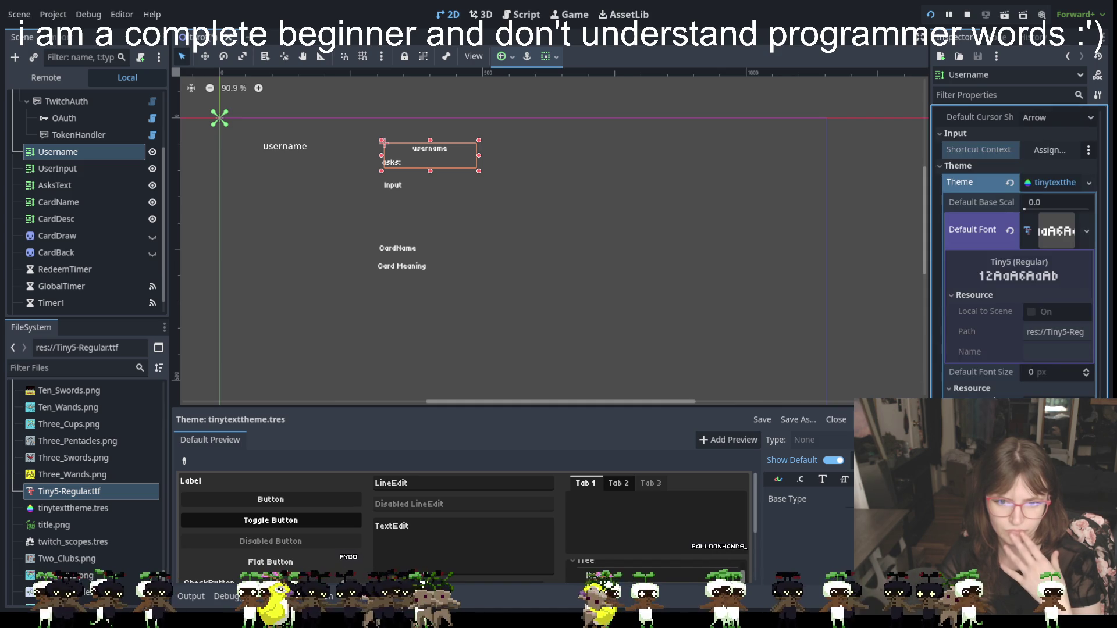
pyautogui.scroll(-2, 1070, 341)
pyautogui.click(1073, 345)
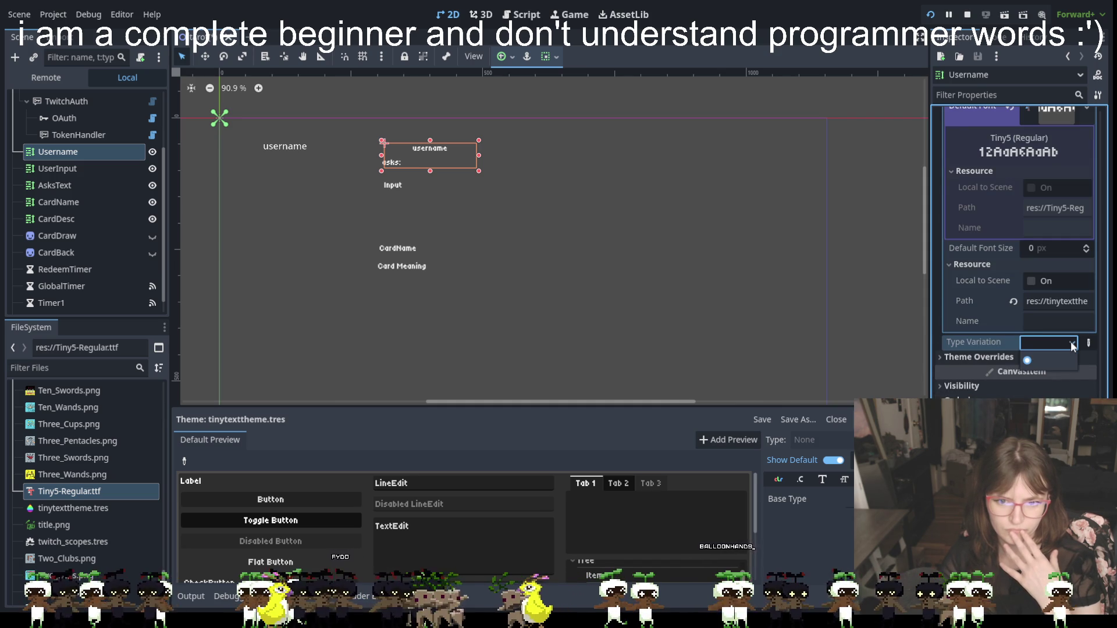
pyautogui.click(1050, 349)
pyautogui.click(1017, 357)
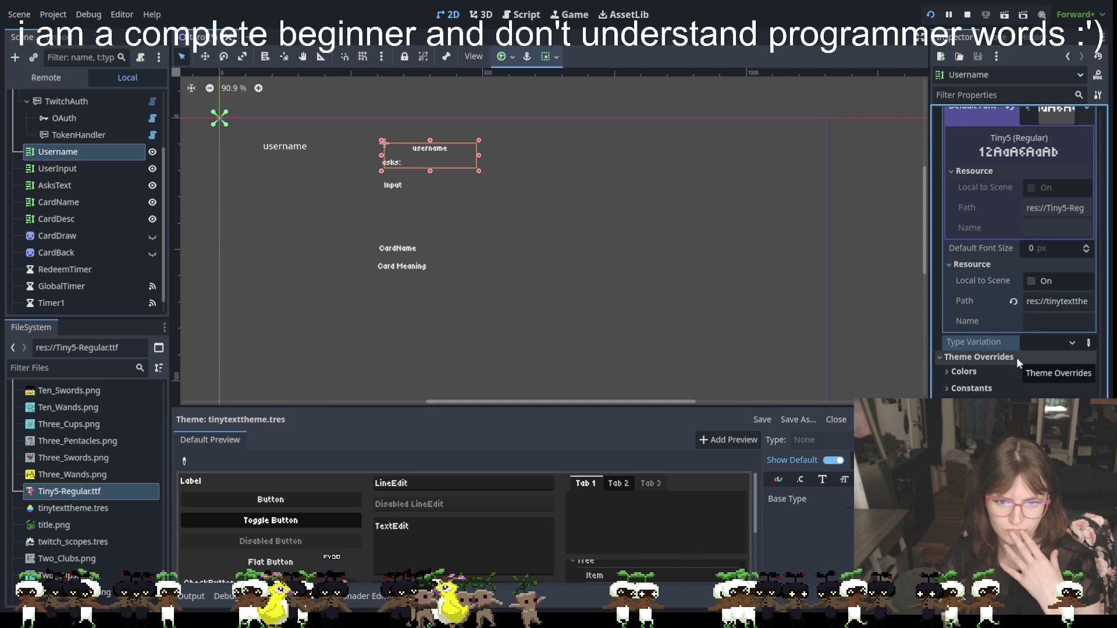
pyautogui.scroll(-2, 1017, 358)
pyautogui.click(948, 343)
pyautogui.click(948, 312)
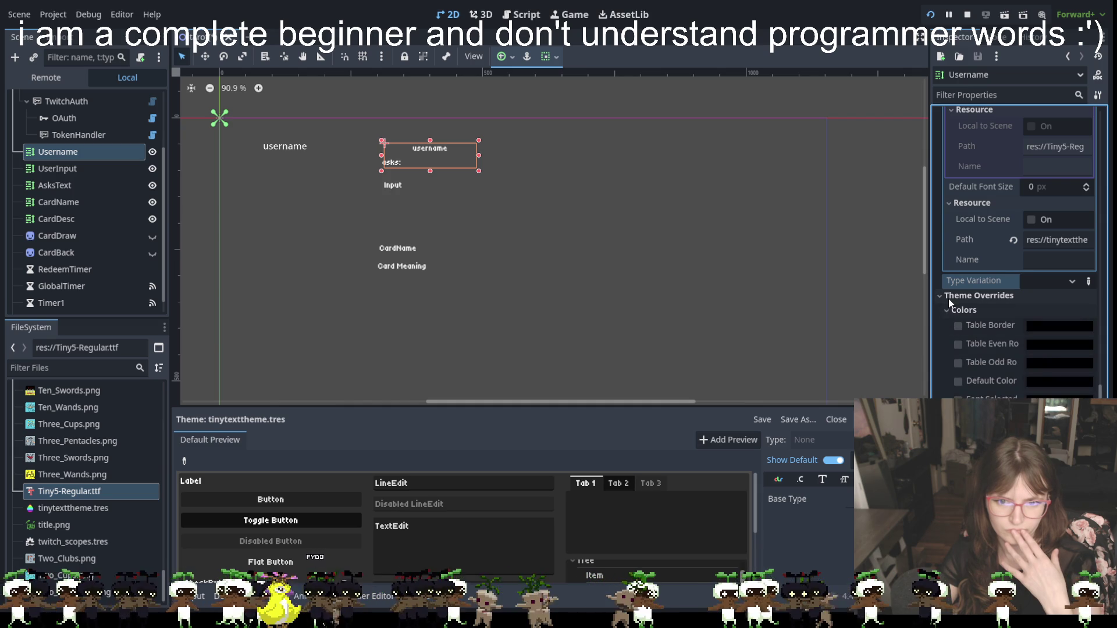
pyautogui.scroll(-10, 966, 356)
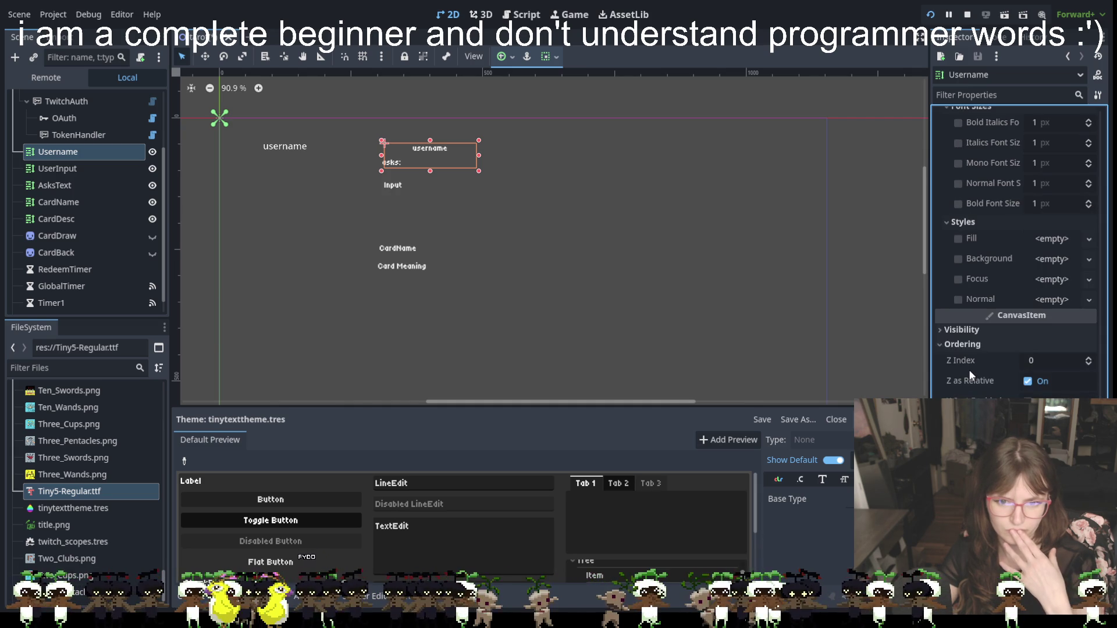
pyautogui.scroll(-5, 952, 330)
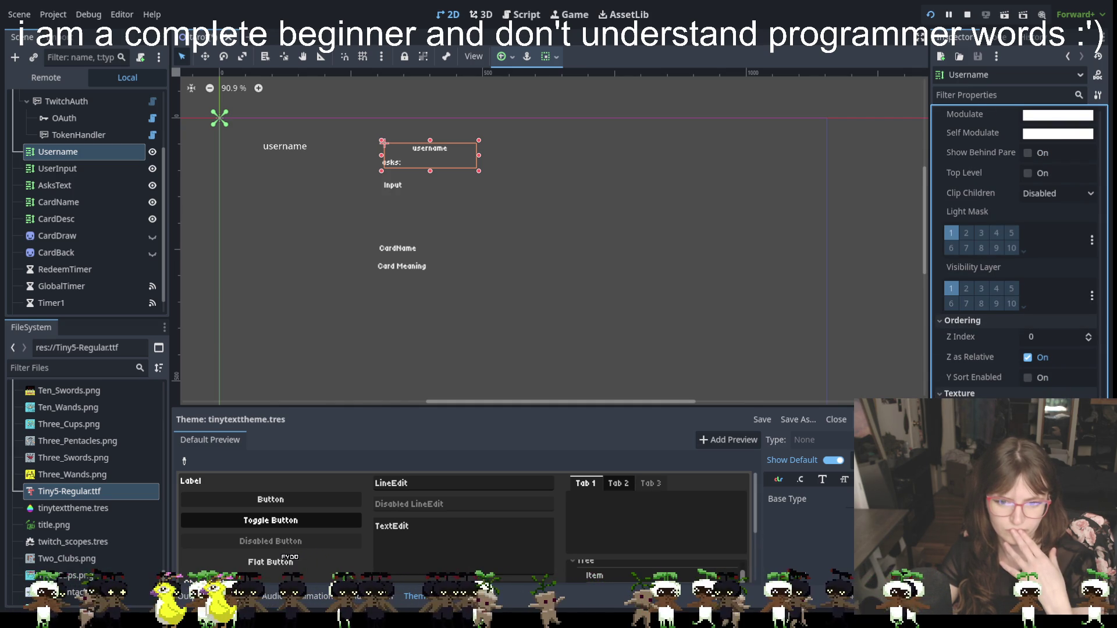
pyautogui.scroll(15, 1019, 253)
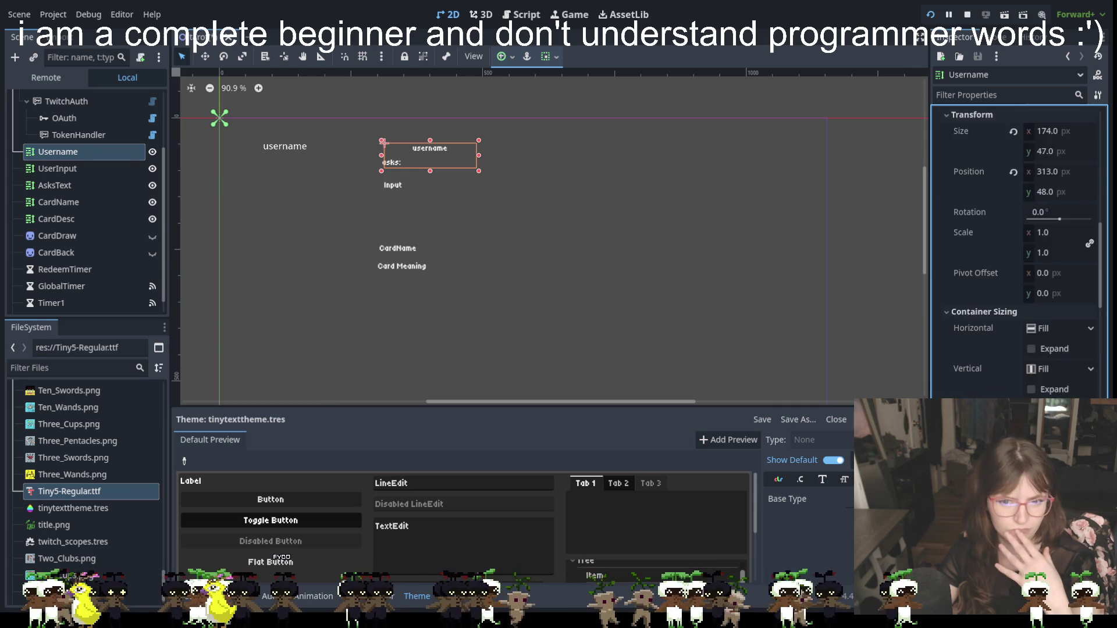
pyautogui.scroll(5, 1019, 253)
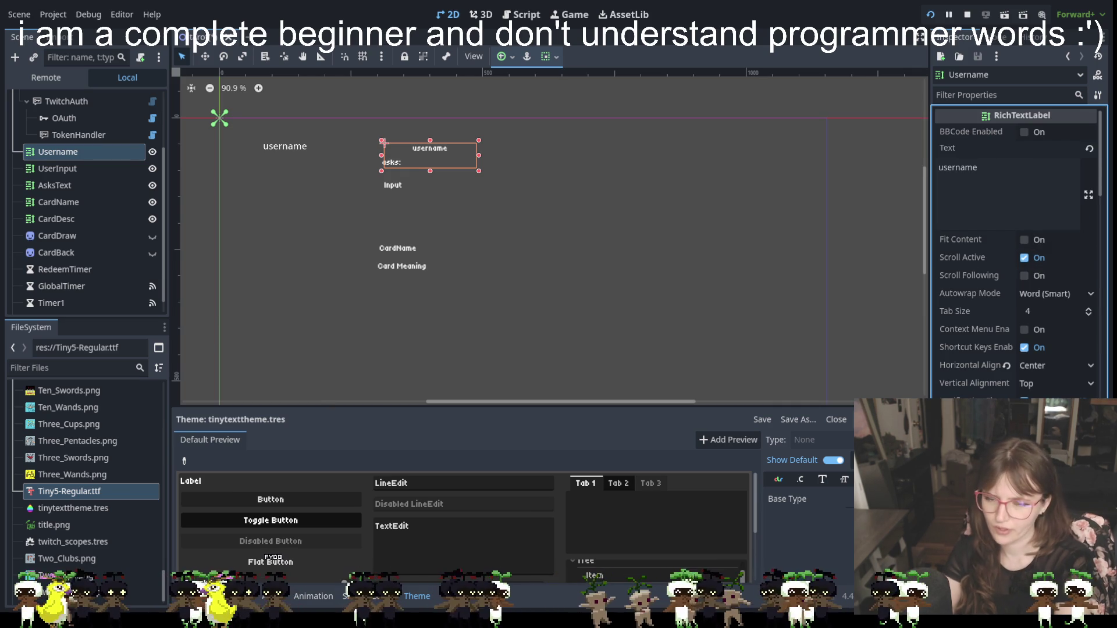
pyautogui.click(738, 315)
pyautogui.click(432, 151)
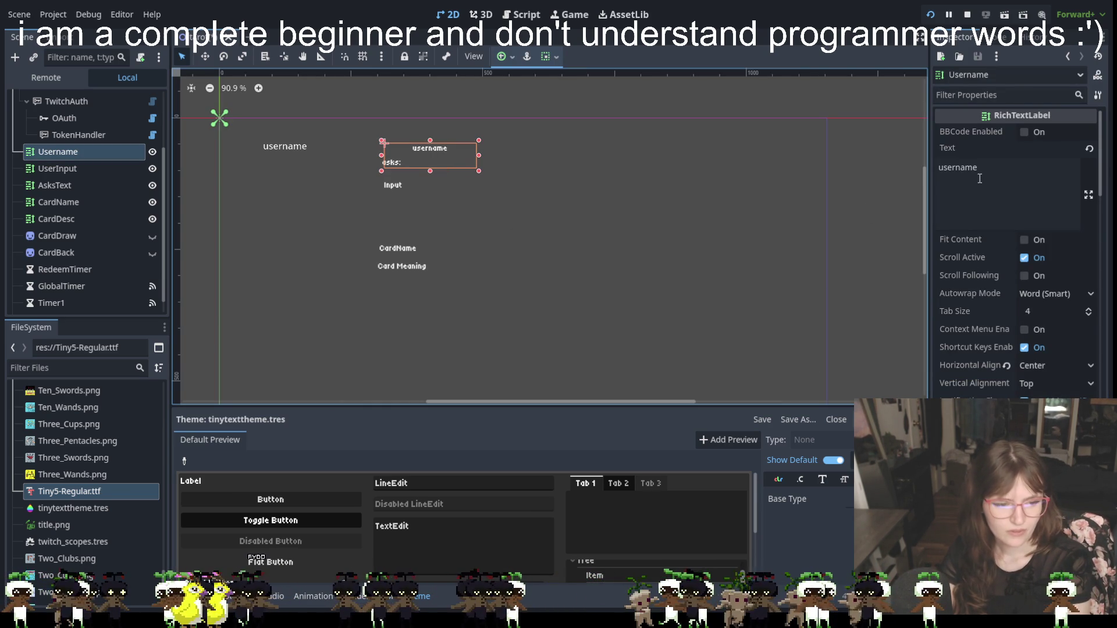
pyautogui.click(1018, 93)
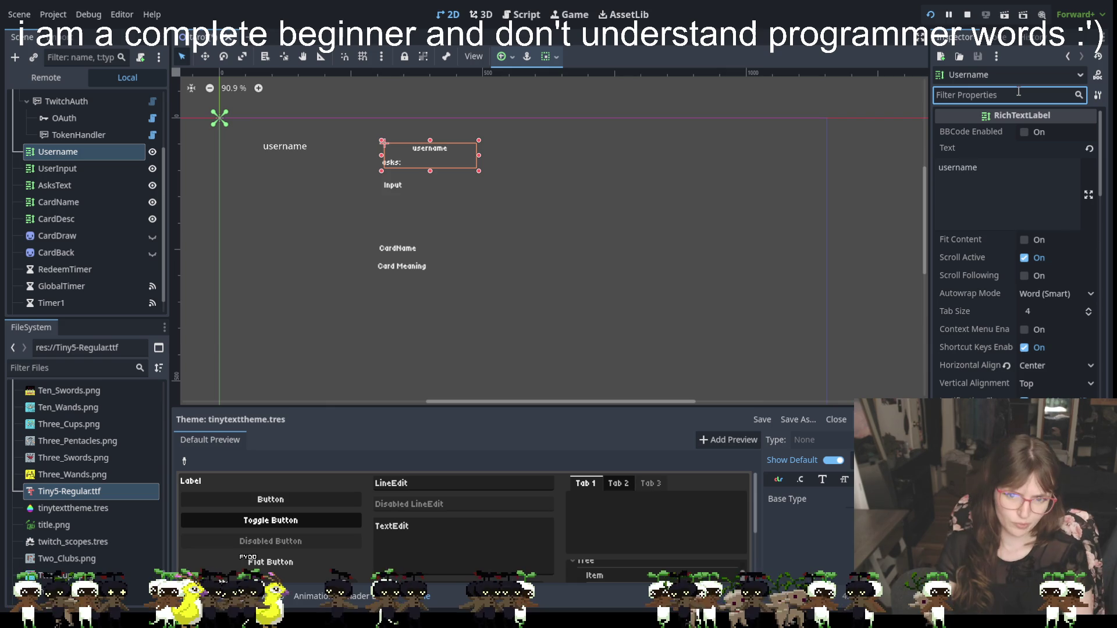
pyautogui.write('center')
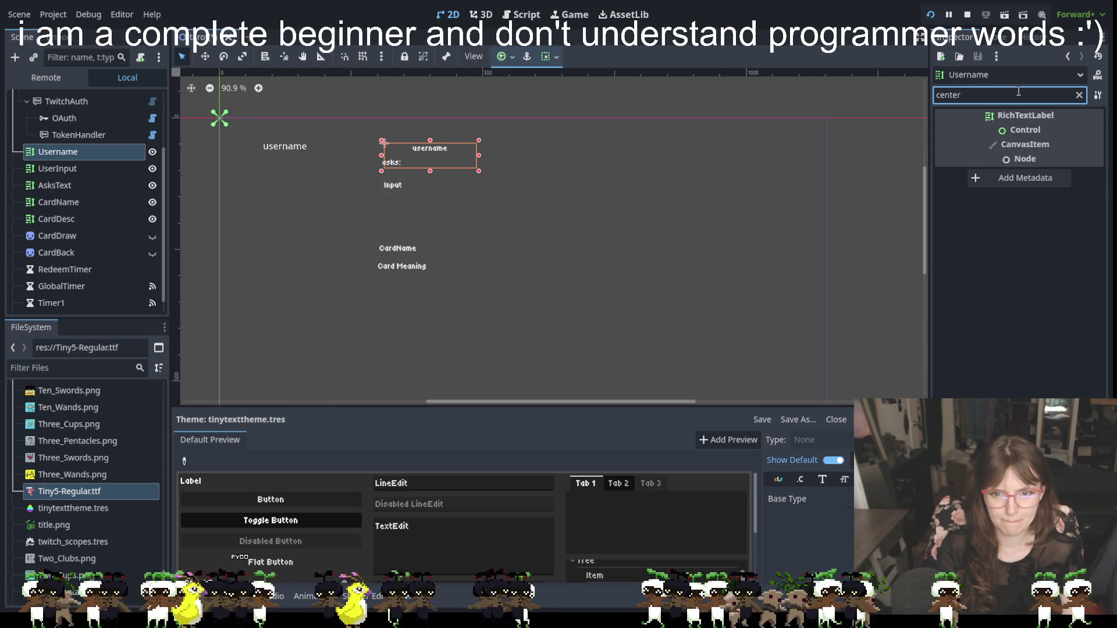
pyautogui.press('BackSpace')
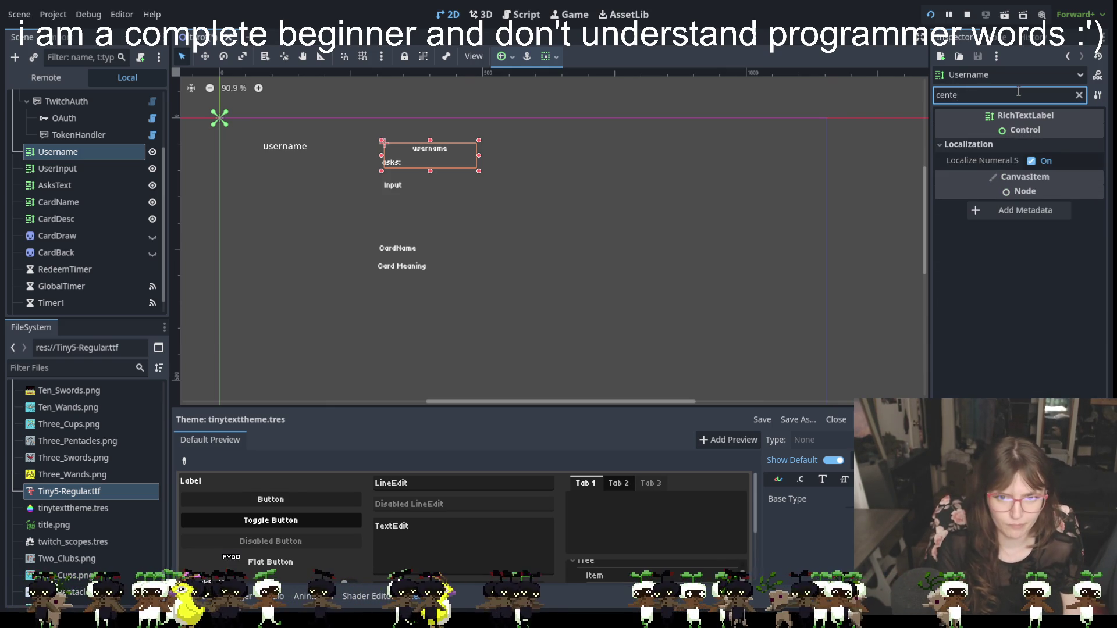
pyautogui.press('BackSpace')
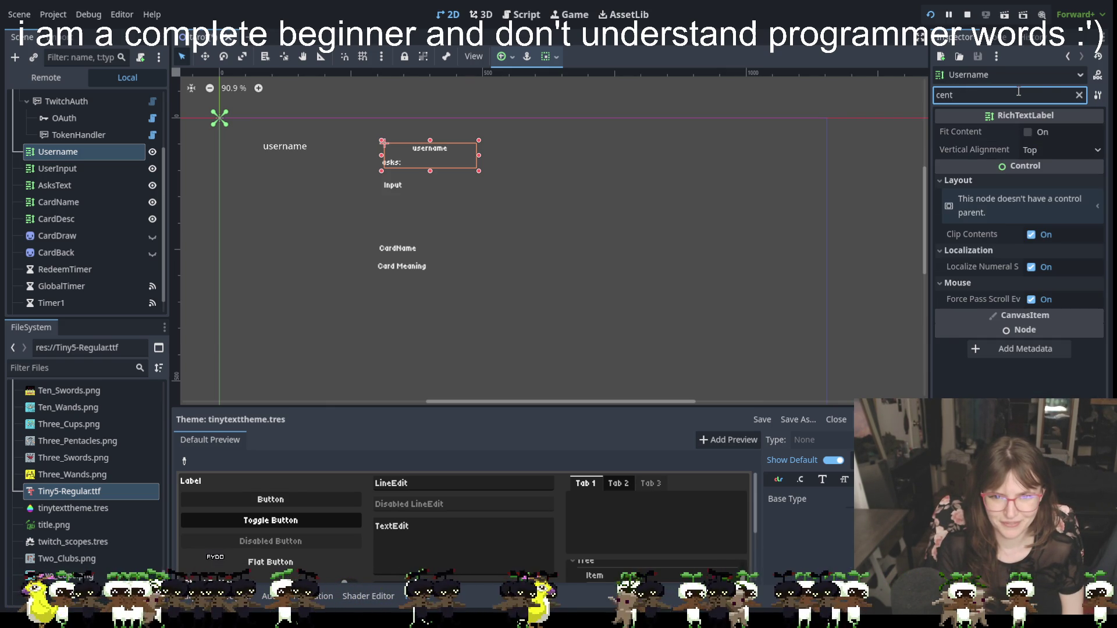
pyautogui.press('BackSpace')
pyautogui.press('BackSpace')
pyautogui.press('BackSpace')
pyautogui.press('BackSpace')
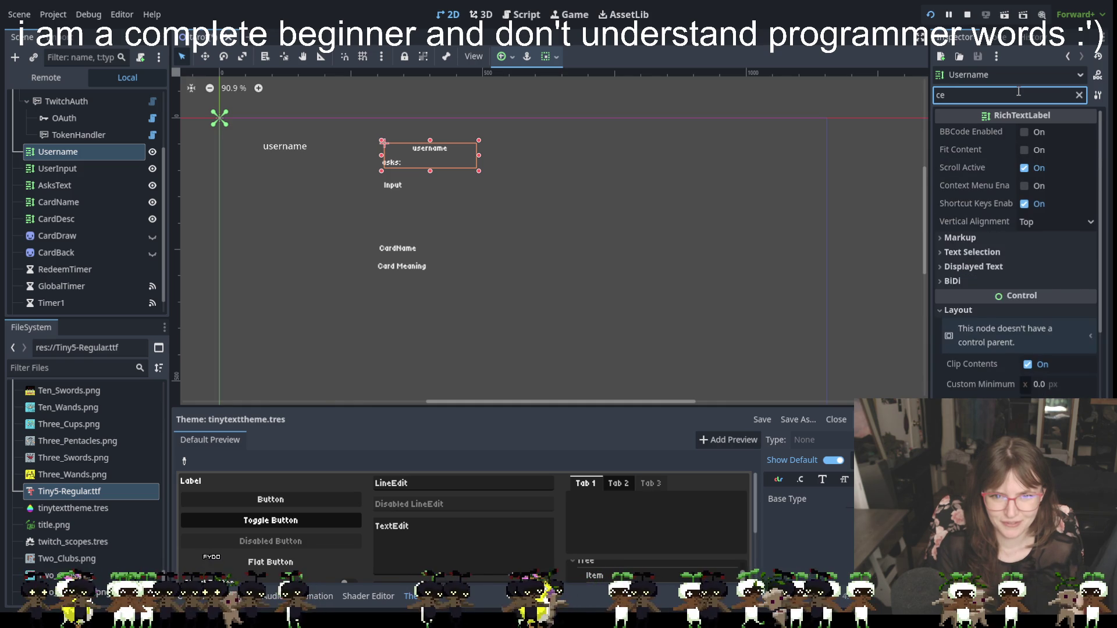
pyautogui.write('align')
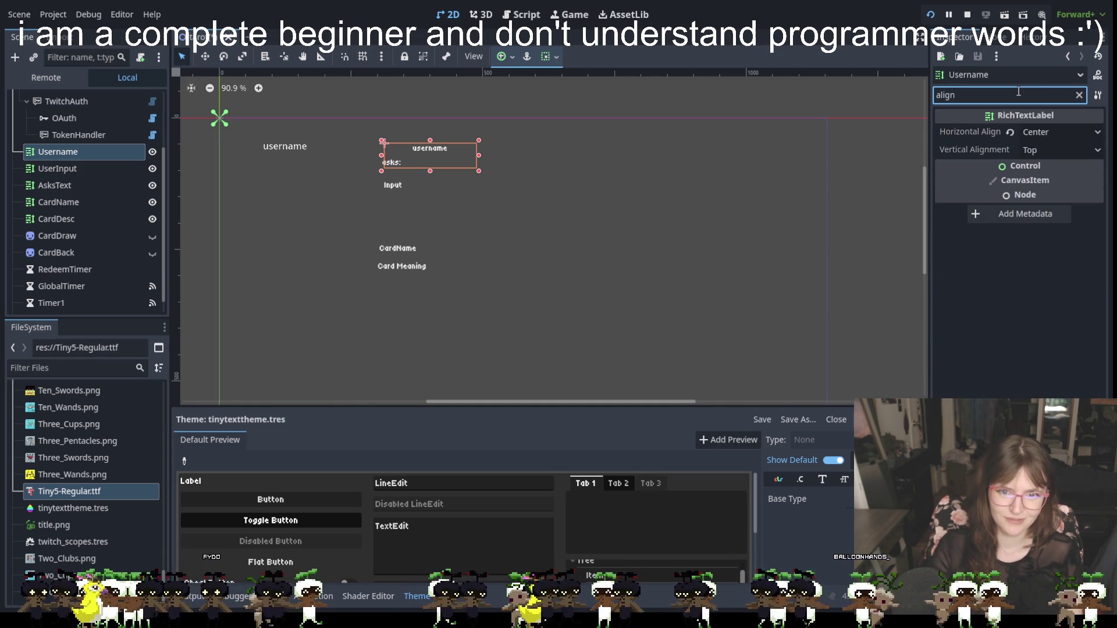
pyautogui.click(991, 132)
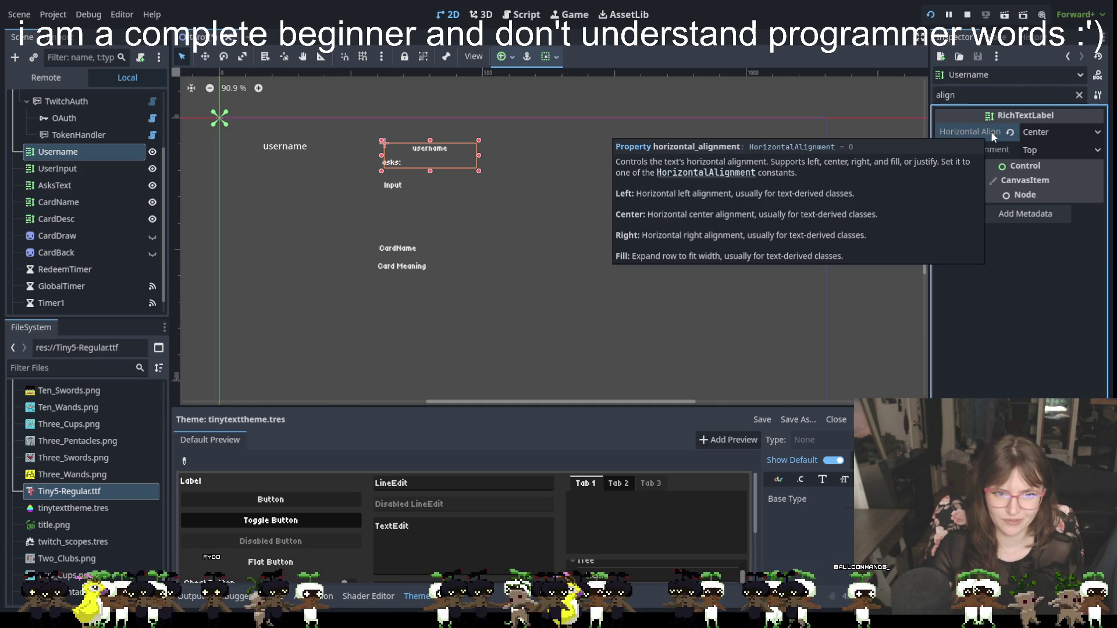
pyautogui.click(1030, 150)
pyautogui.click(1031, 154)
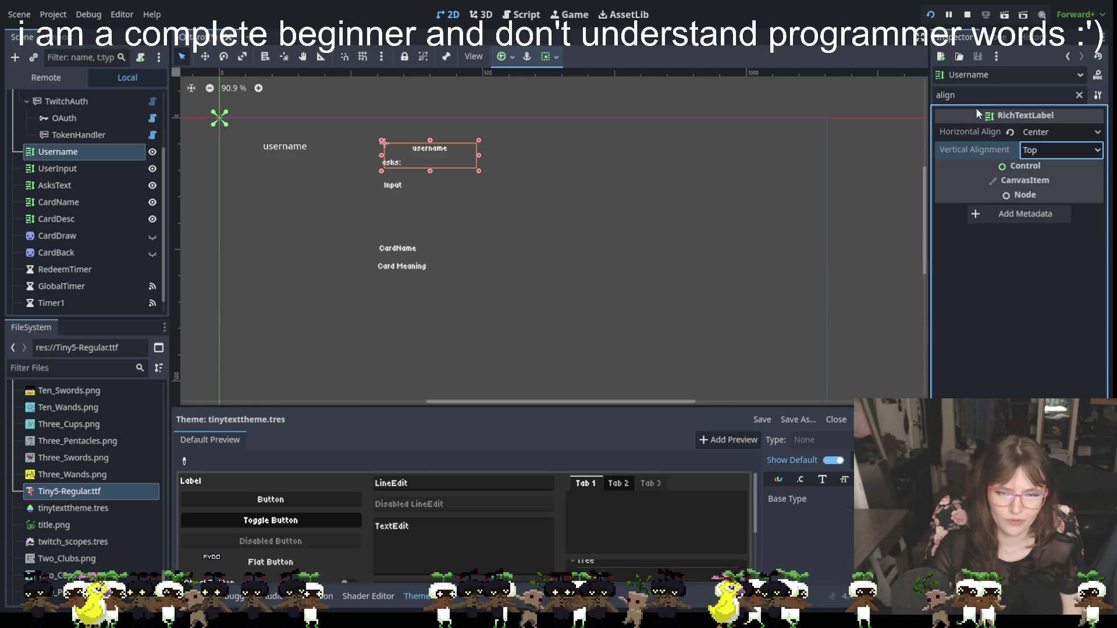
pyautogui.click(1027, 95)
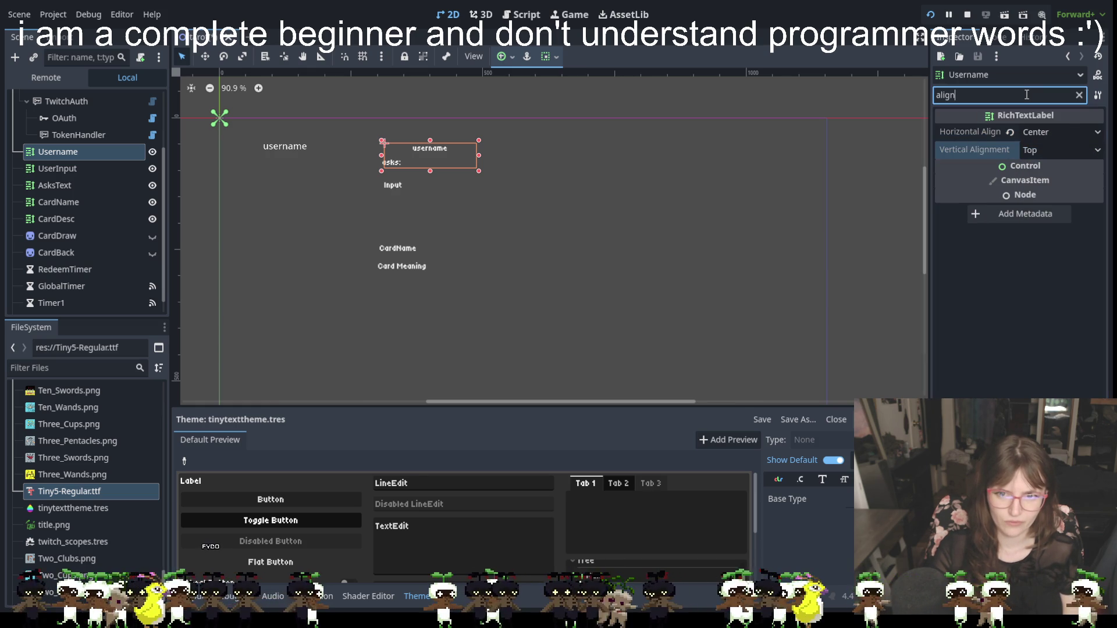
pyautogui.press('BackSpace')
pyautogui.press('BackSpace')
pyautogui.press('BackSpace')
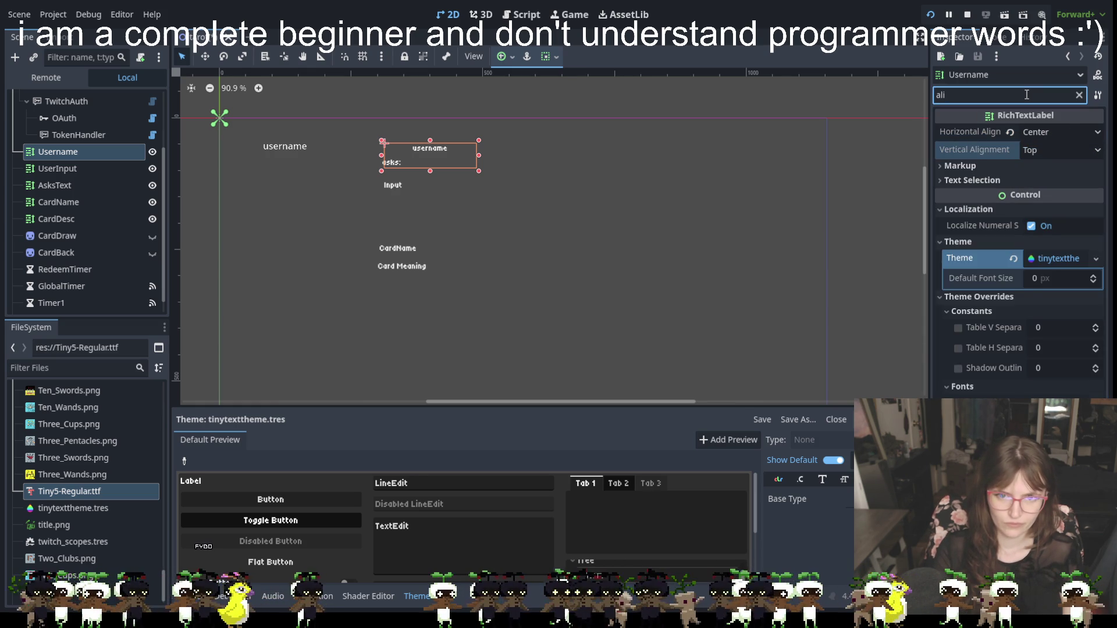
pyautogui.press('BackSpace')
pyautogui.press('BackSpace')
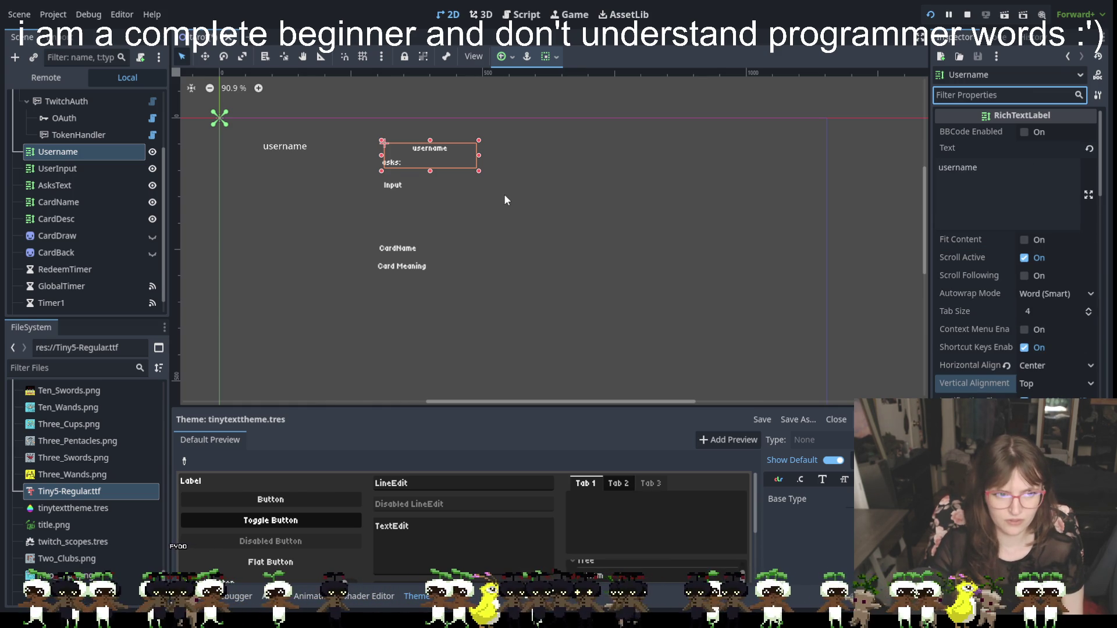
pyautogui.click(396, 166)
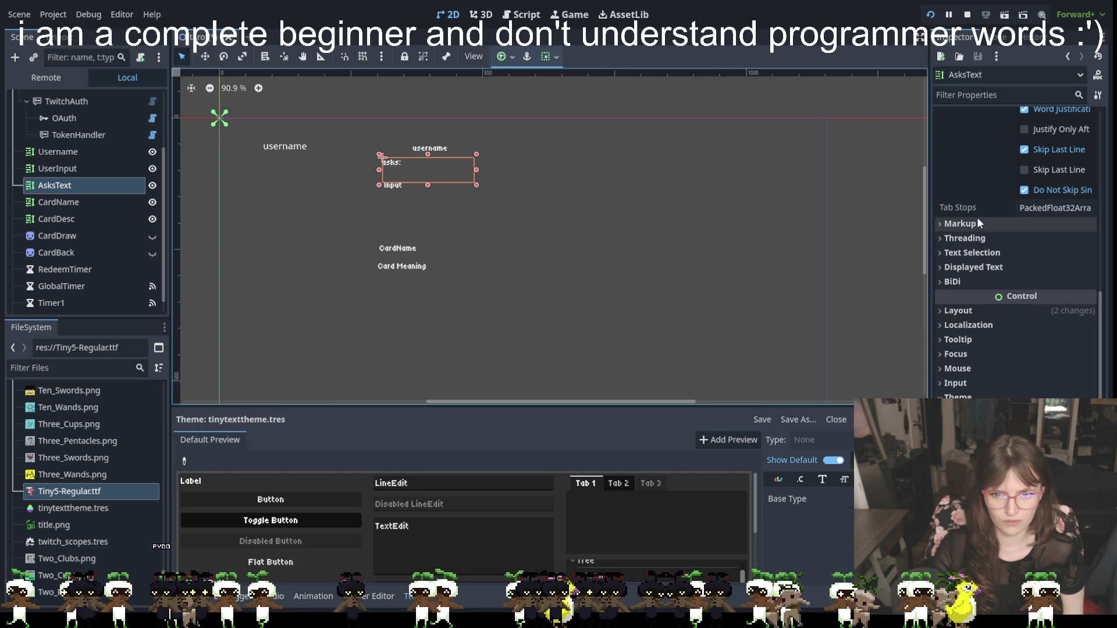
# Set AsksText's Horizontal Alignment to Center so 'asks:' sits centred under 'username'.
pyautogui.scroll(2, 992, 240)
pyautogui.scroll(5, 987, 304)
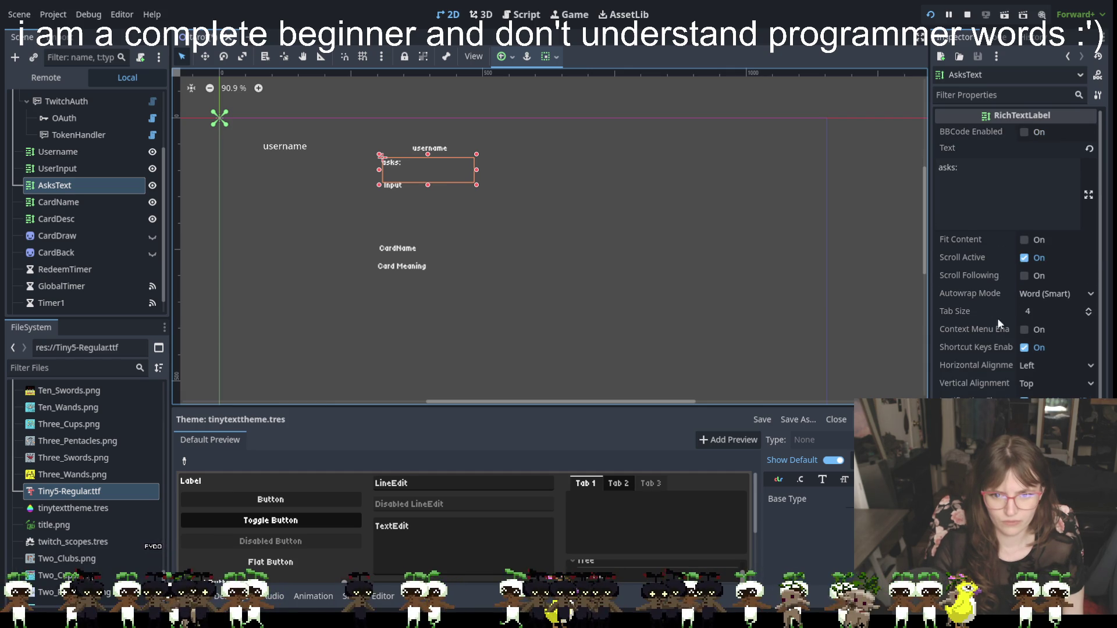
pyautogui.click(1040, 364)
pyautogui.click(1041, 384)
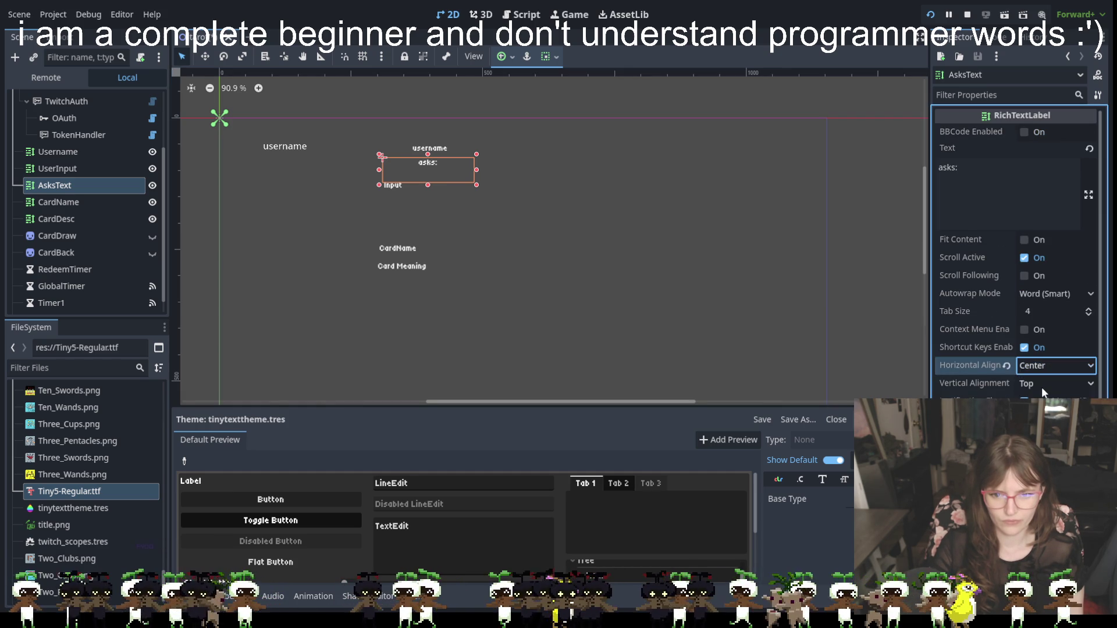
pyautogui.click(395, 191)
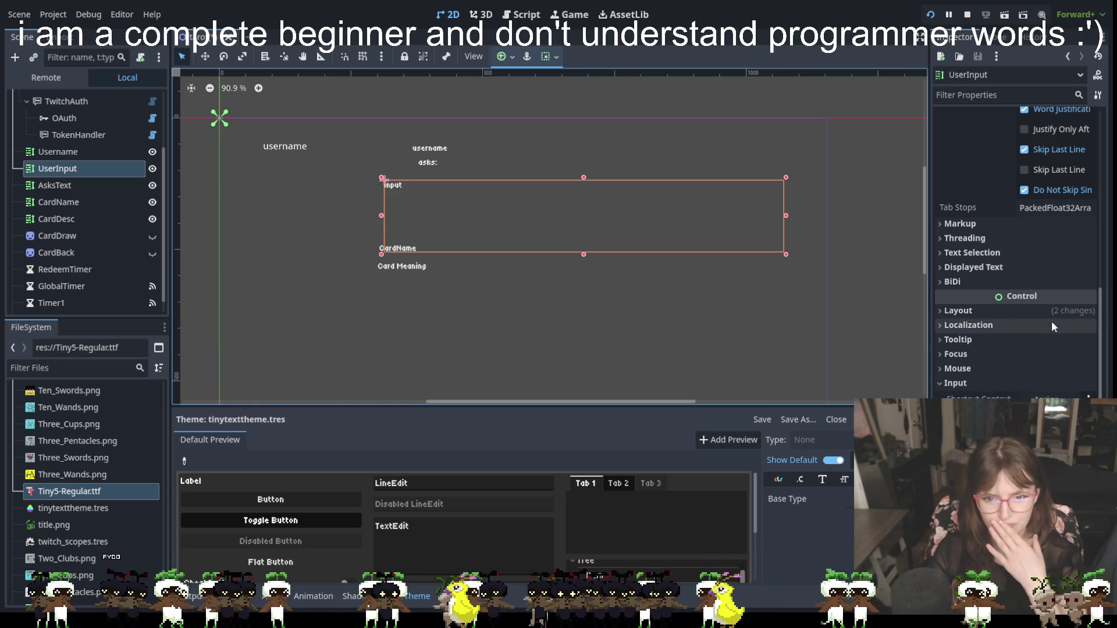
# Change the UserInput label's text from 'Input' to 'question from chatter'.
pyautogui.scroll(3, 1024, 211)
pyautogui.scroll(2, 1025, 214)
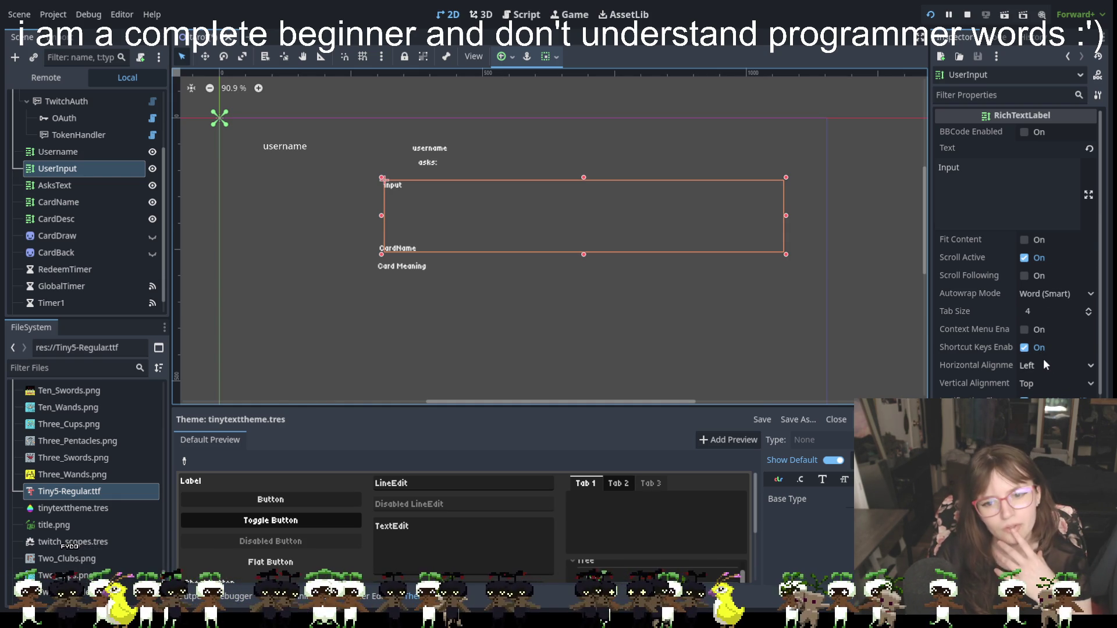
pyautogui.scroll(-5, 1043, 358)
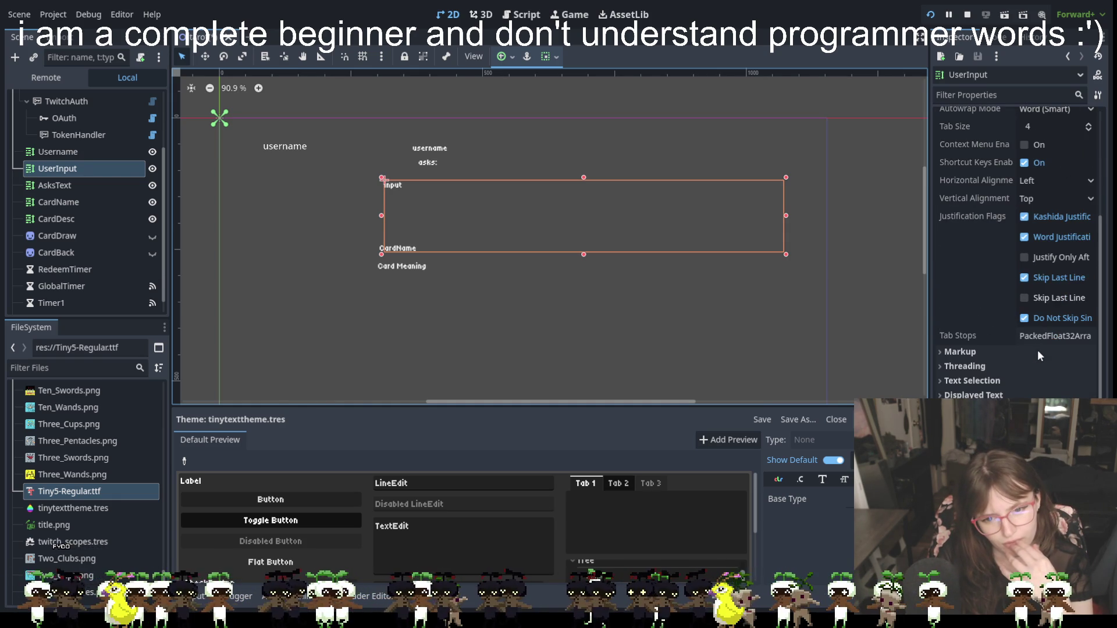
pyautogui.scroll(5, 1039, 355)
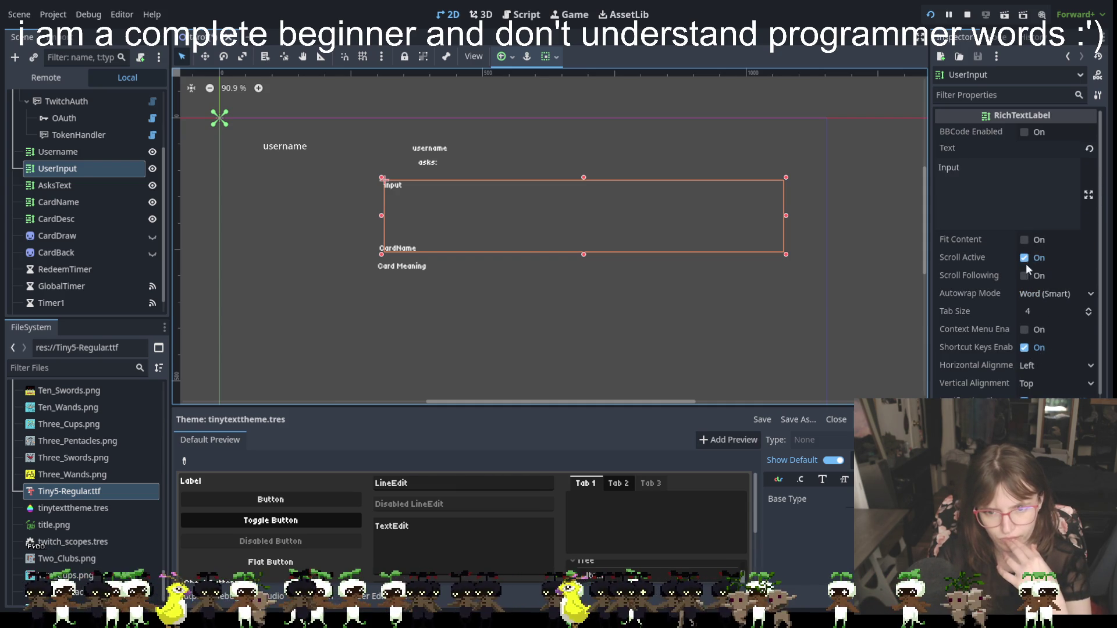
pyautogui.doubleClick(980, 169)
pyautogui.write('question from chatter')
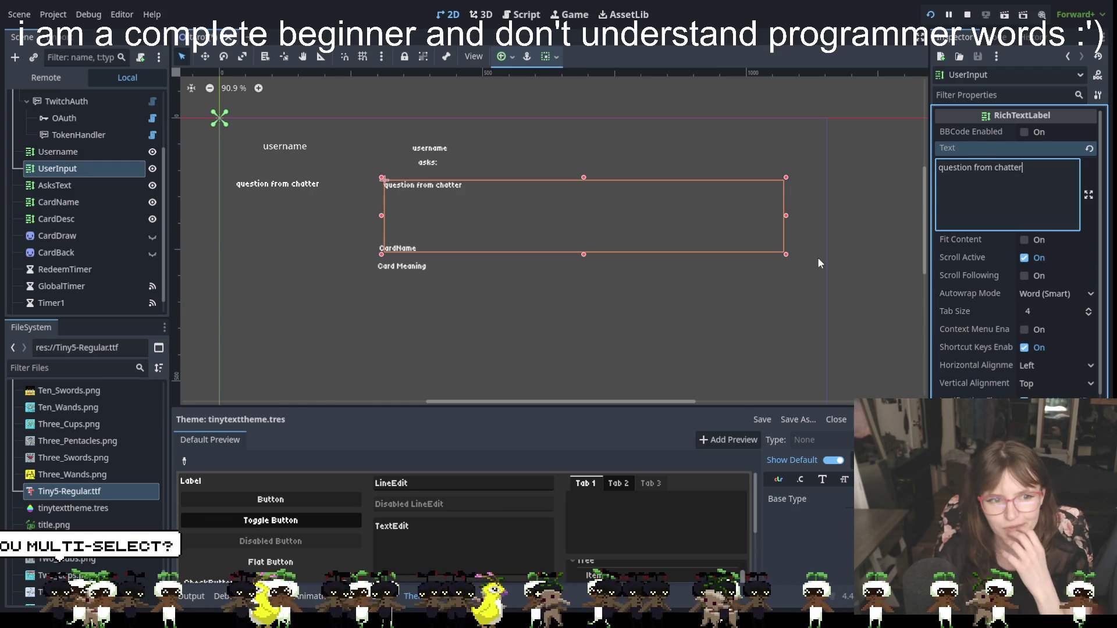
pyautogui.click(572, 272)
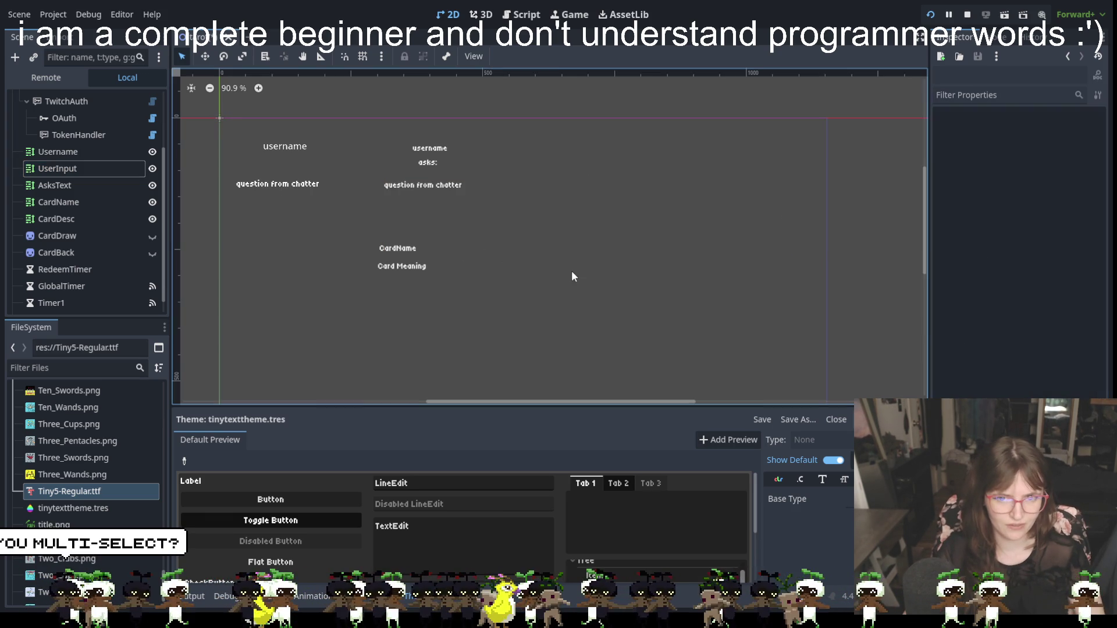
# Center the horizontal alignment of the UserInput, CardName and CardDesc labels together.
pyautogui.click(484, 207)
pyautogui.keyDown('shift'); pyautogui.click(401, 262); pyautogui.keyUp('shift')
pyautogui.keyDown('shift'); pyautogui.click(400, 266); pyautogui.keyUp('shift')
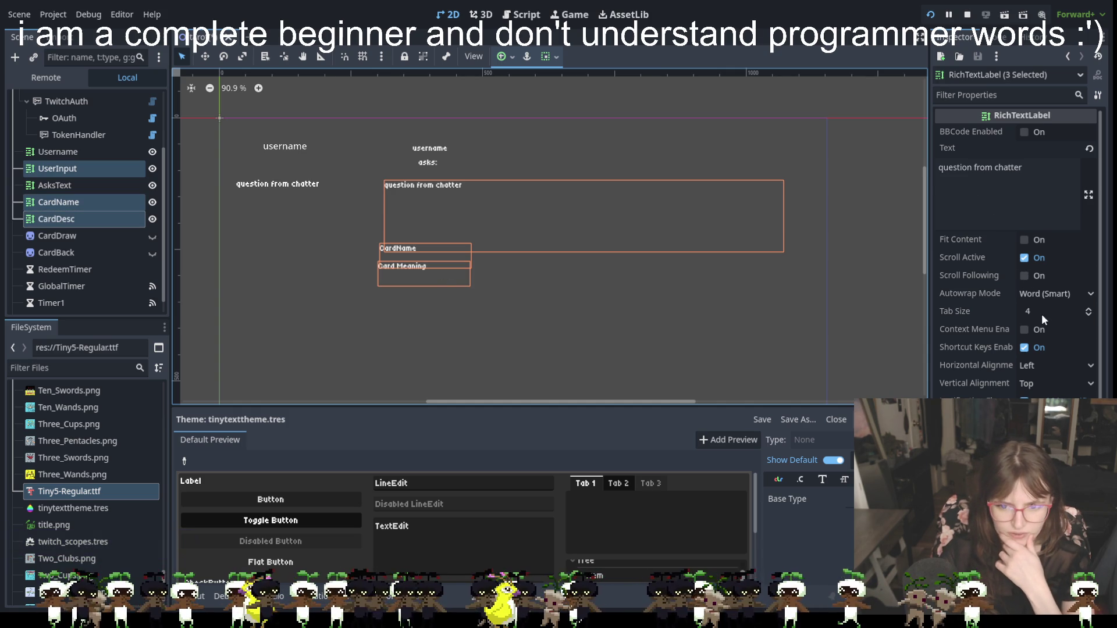
pyautogui.scroll(-3, 1042, 313)
pyautogui.scroll(-2, 1049, 352)
pyautogui.scroll(5, 1045, 314)
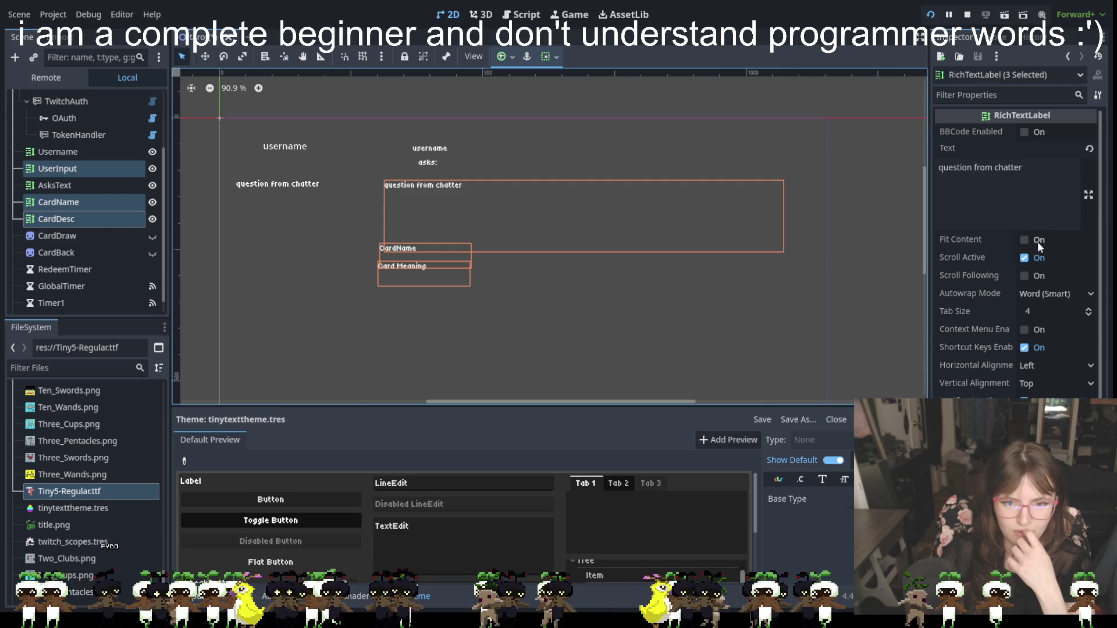
pyautogui.scroll(-2, 1021, 279)
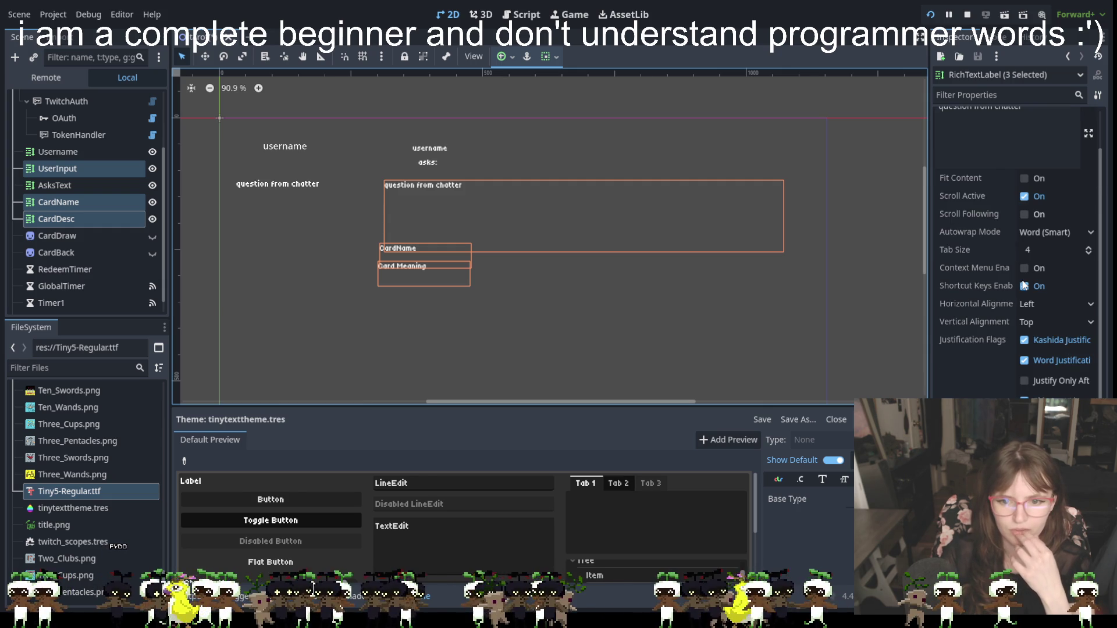
pyautogui.scroll(-2, 1024, 284)
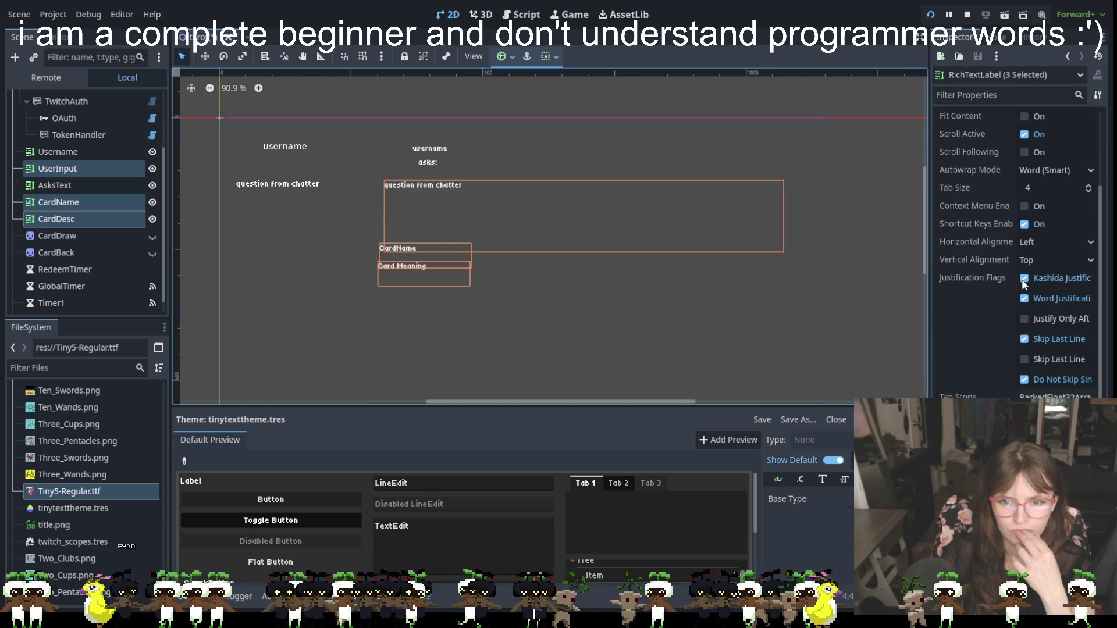
pyautogui.scroll(2, 1024, 284)
pyautogui.click(1042, 305)
pyautogui.click(1042, 334)
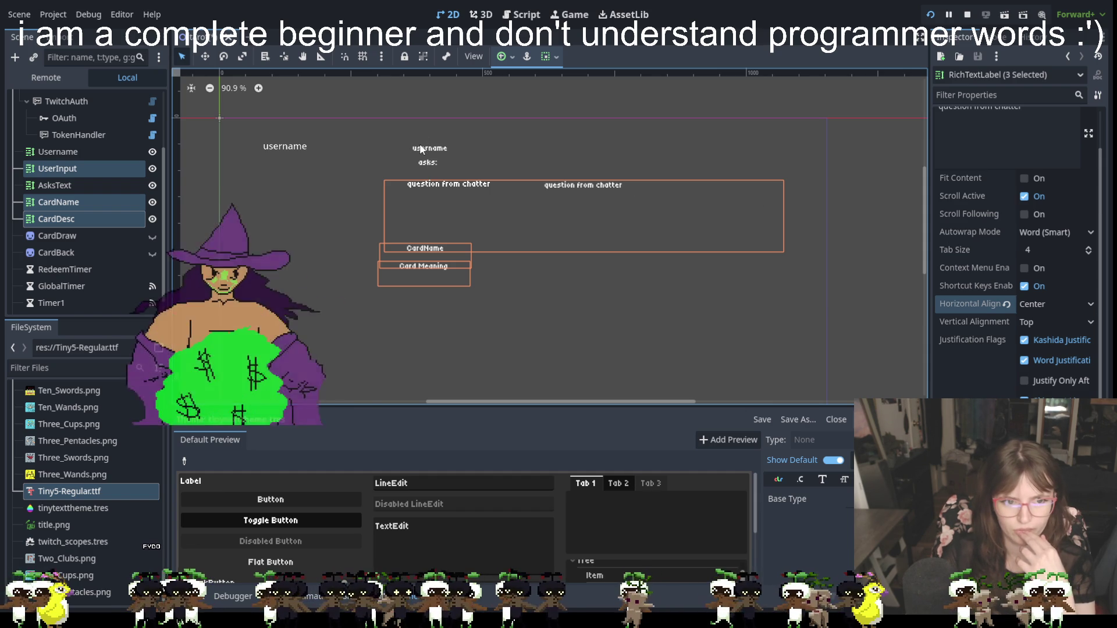
# Multi-select all five labels: Username, AsksText, UserInput, CardName and CardDesc.
pyautogui.click(581, 146)
pyautogui.moveTo(401, 126); pyautogui.dragTo(671, 314)
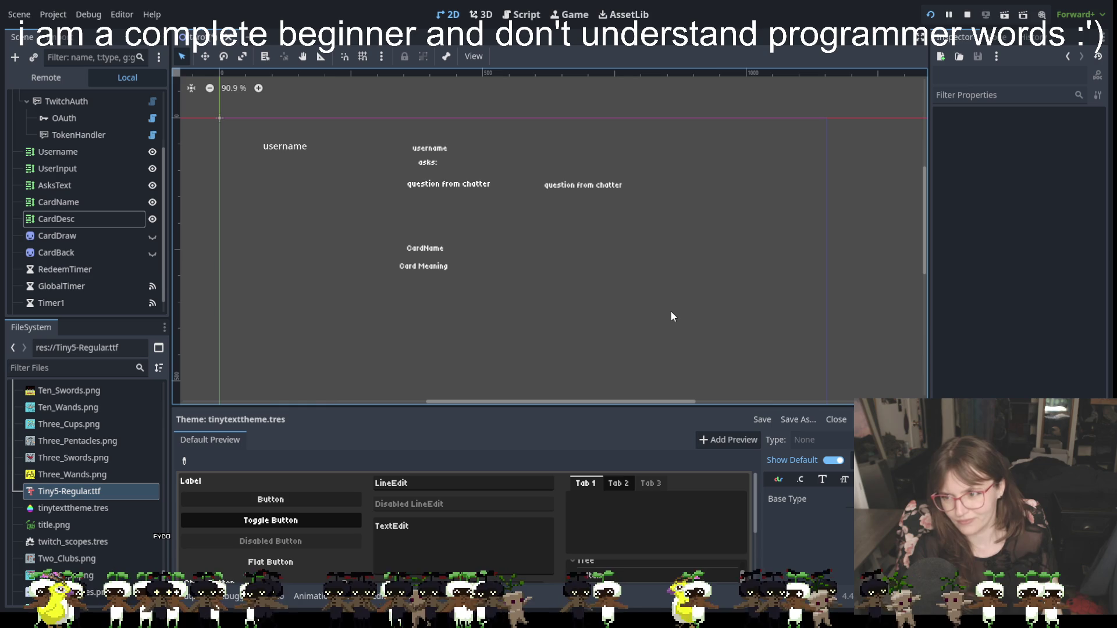
pyautogui.click(428, 163)
pyautogui.keyDown('shift'); pyautogui.click(431, 149); pyautogui.keyUp('shift')
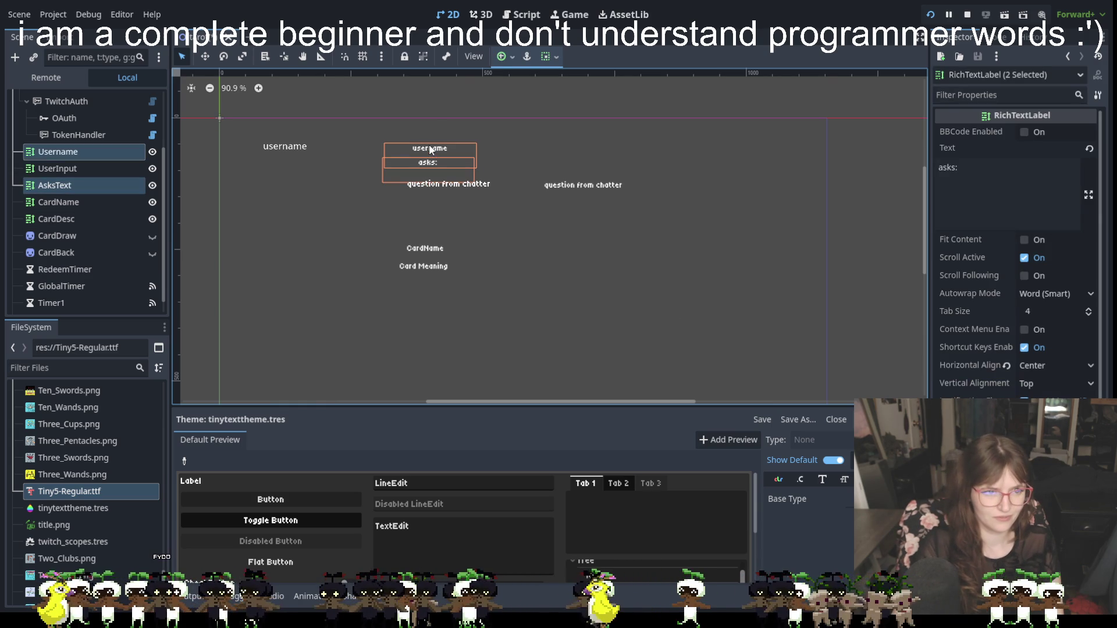
pyautogui.keyDown('shift'); pyautogui.click(589, 183); pyautogui.keyUp('shift')
pyautogui.keyDown('shift'); pyautogui.click(423, 250); pyautogui.keyUp('shift')
pyautogui.keyDown('shift'); pyautogui.click(425, 264); pyautogui.keyUp('shift')
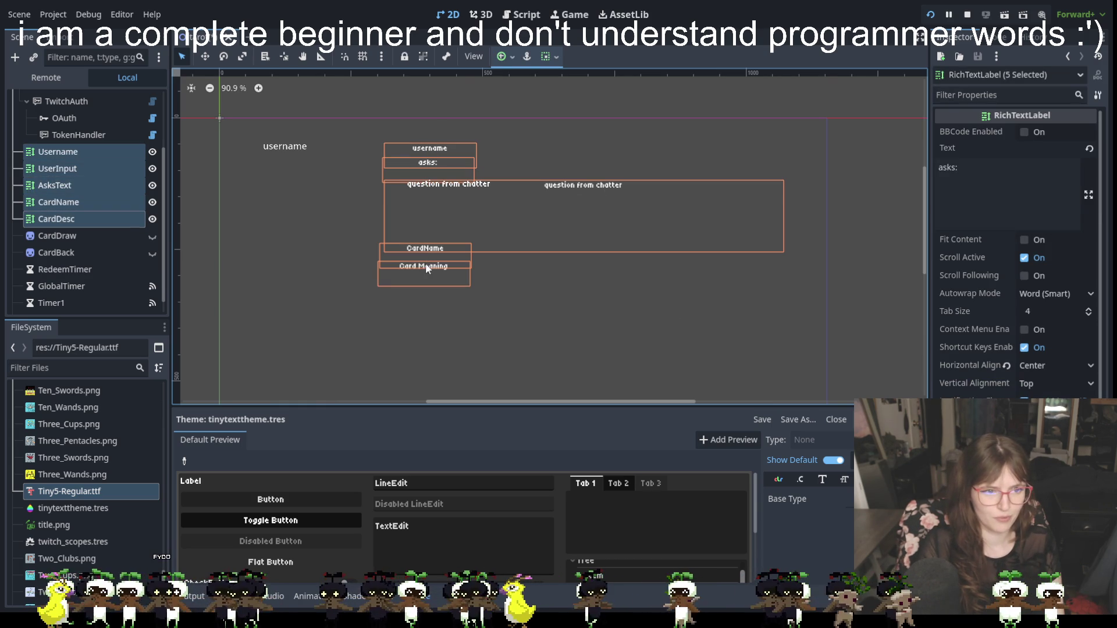
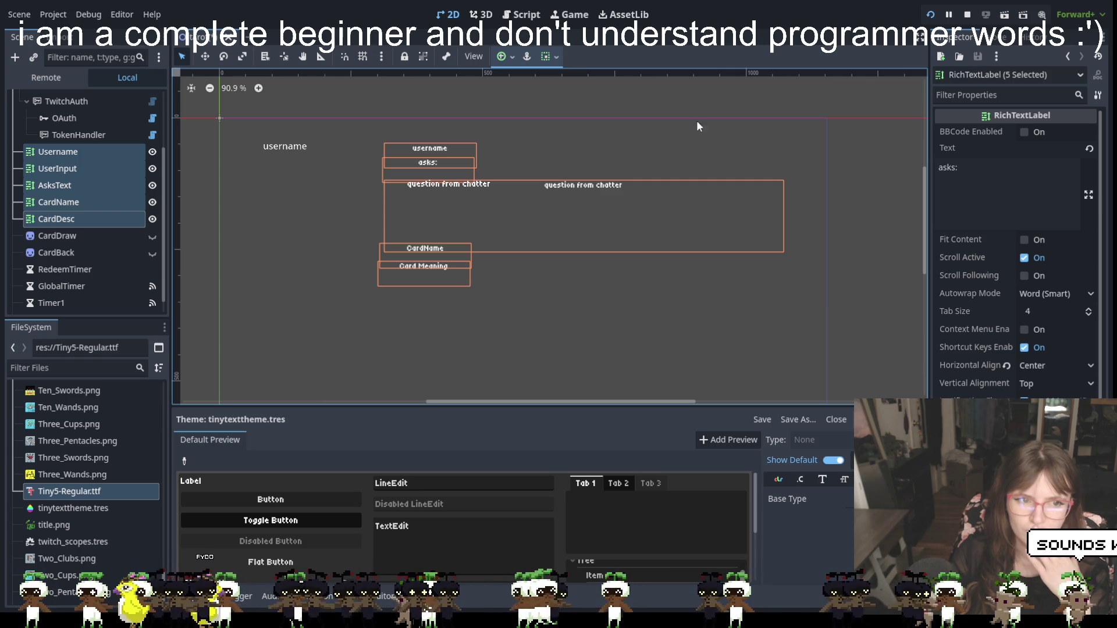
# Inspect the Username and AsksText labels in the 2D scene, checking the Username text field.
pyautogui.click(587, 135)
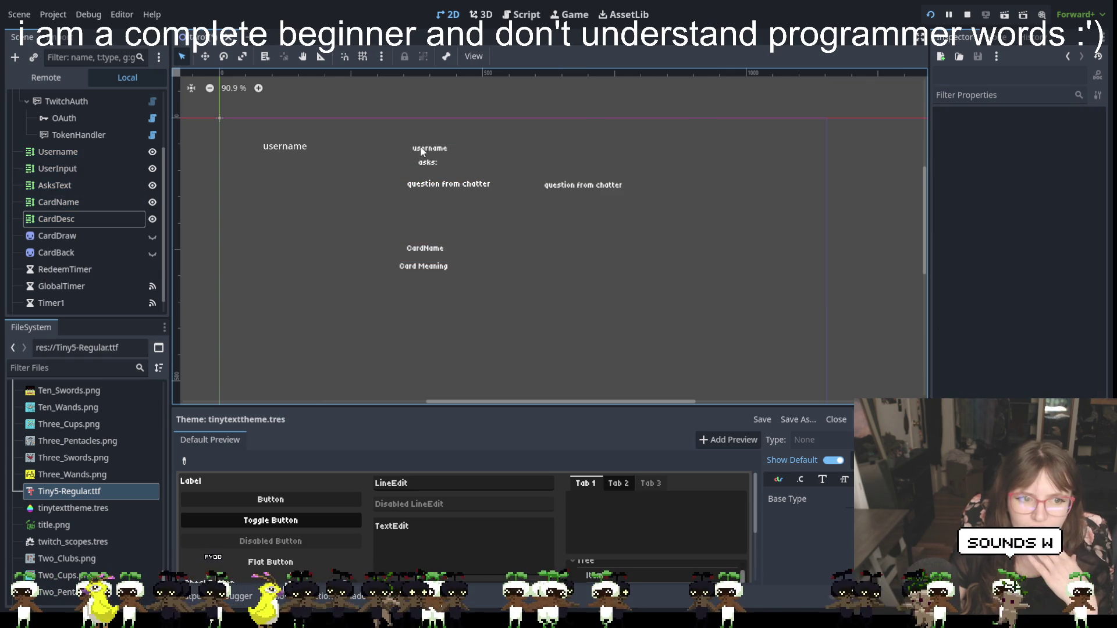
pyautogui.click(628, 253)
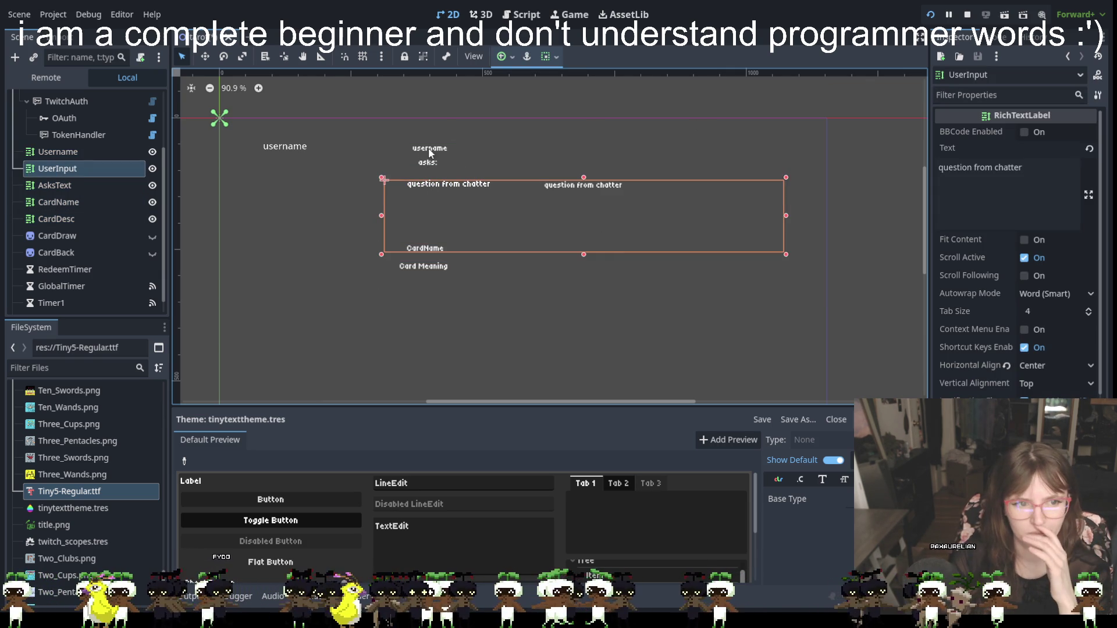
pyautogui.click(428, 163)
pyautogui.click(427, 162)
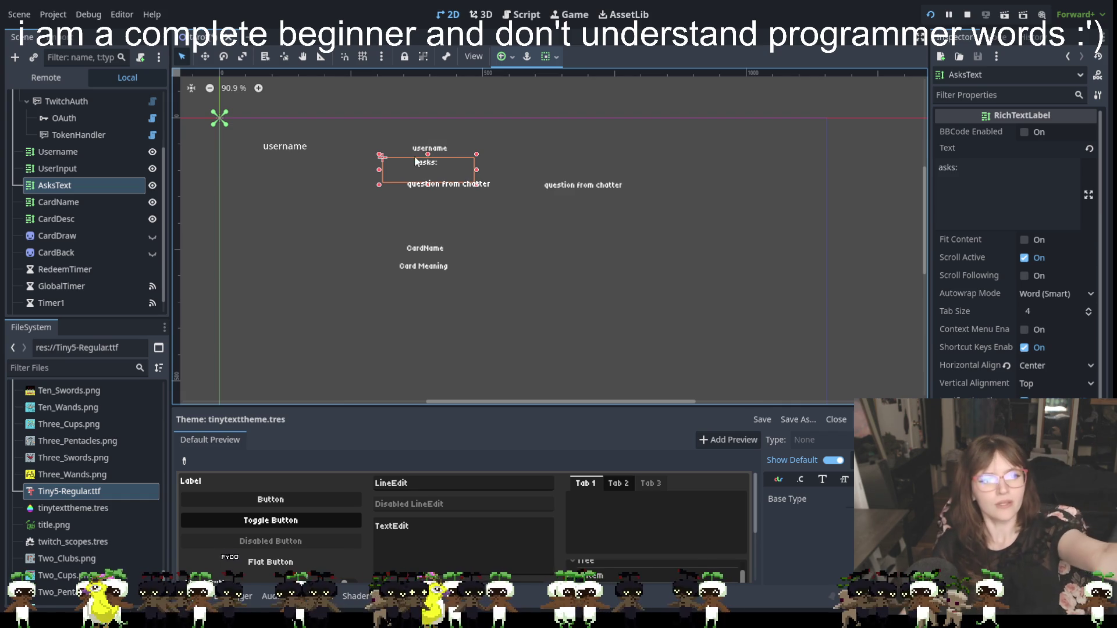
pyautogui.press('Escape')
pyautogui.click(427, 147)
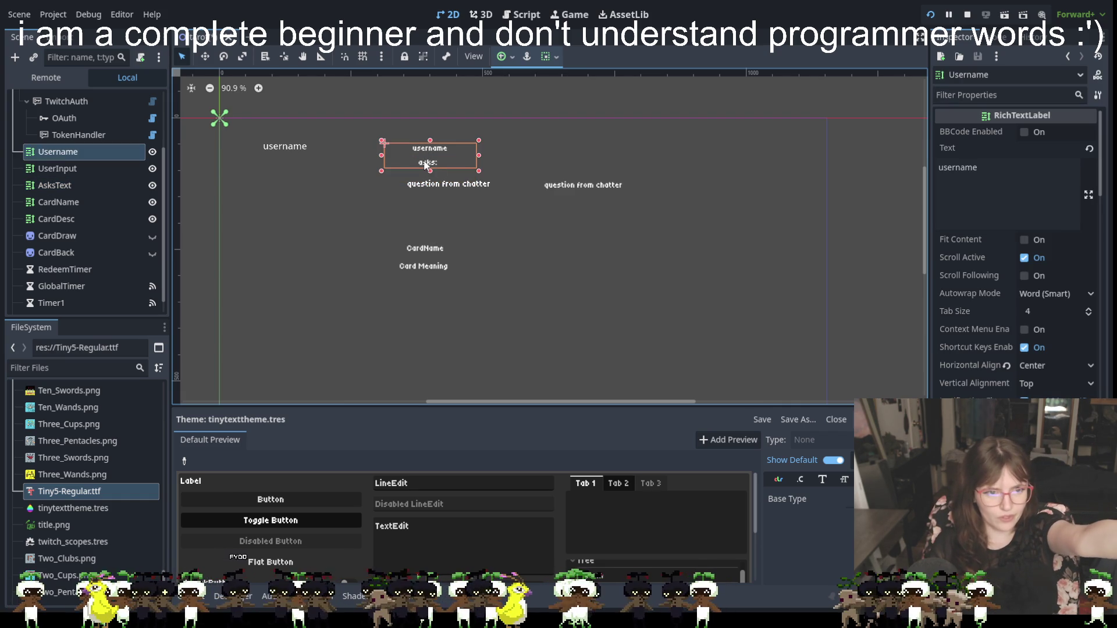
pyautogui.click(426, 166)
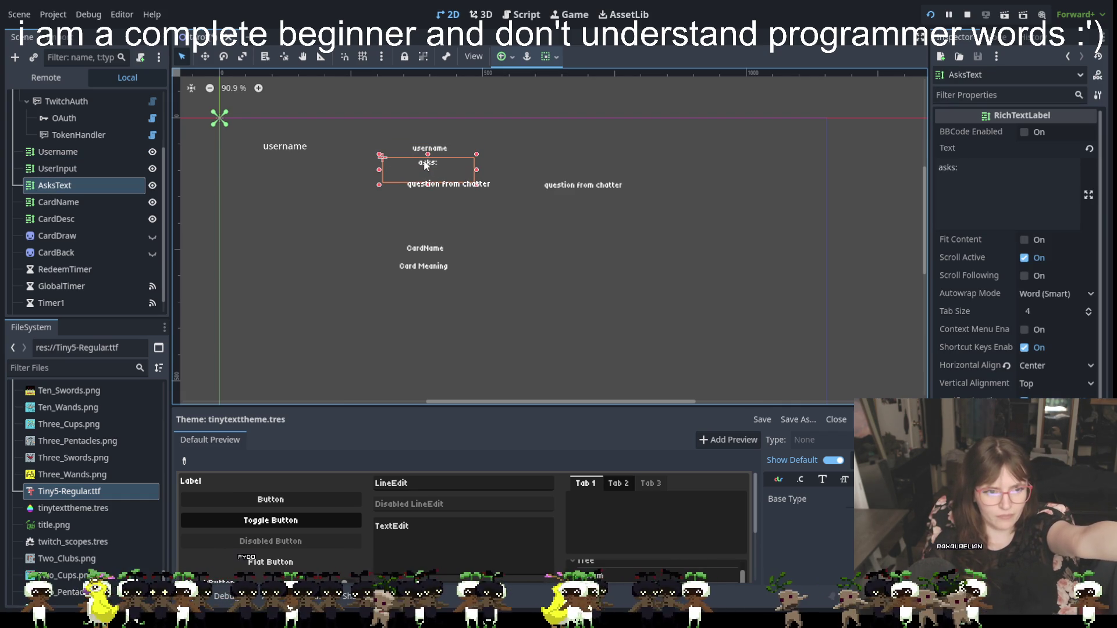
pyautogui.click(430, 152)
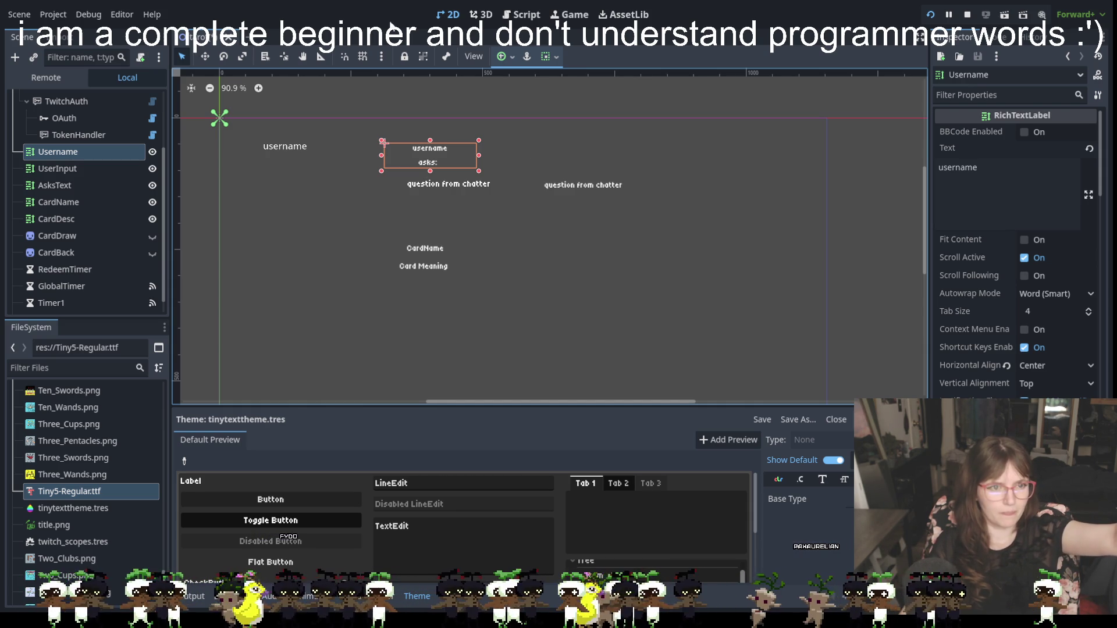
pyautogui.click(989, 160)
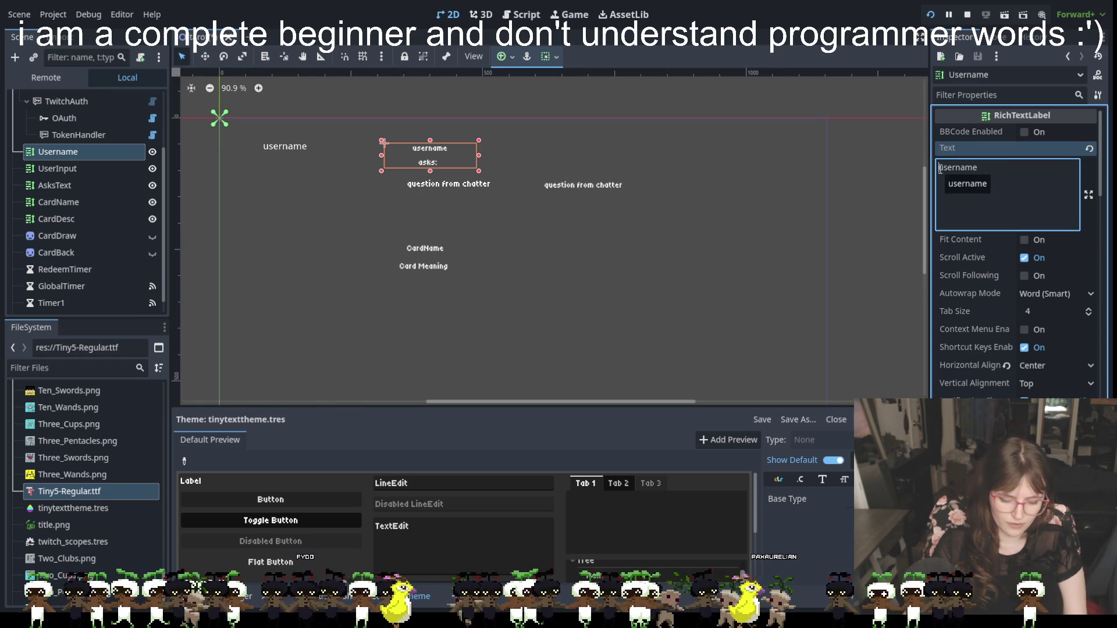
pyautogui.click(1000, 170)
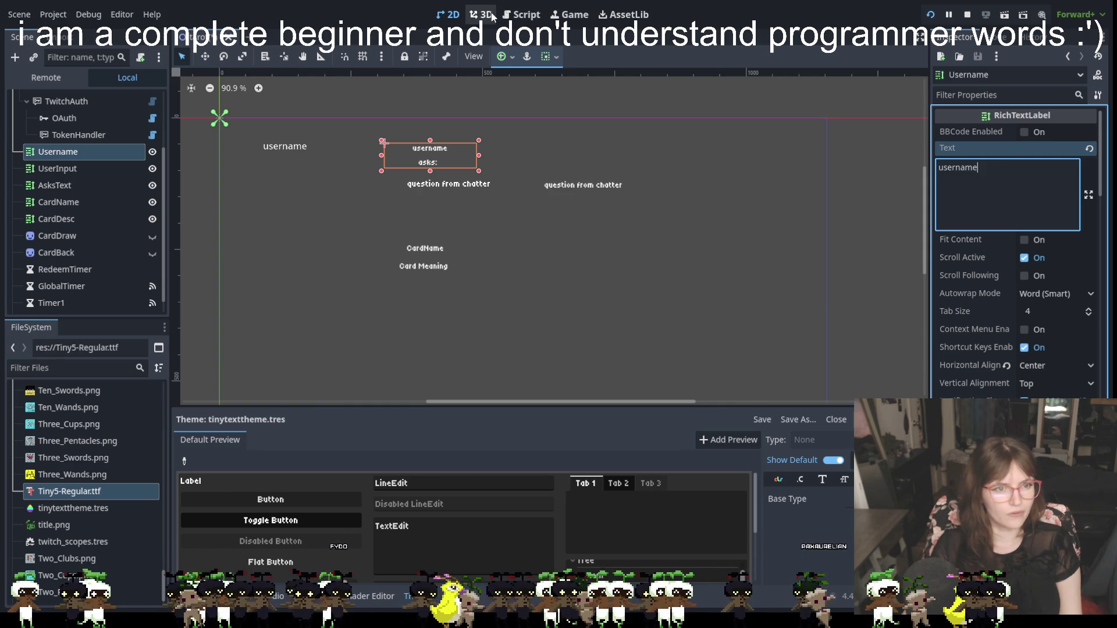
# Switch to the tarot.gd script and scroll through its functions to review the code.
pyautogui.click(522, 14)
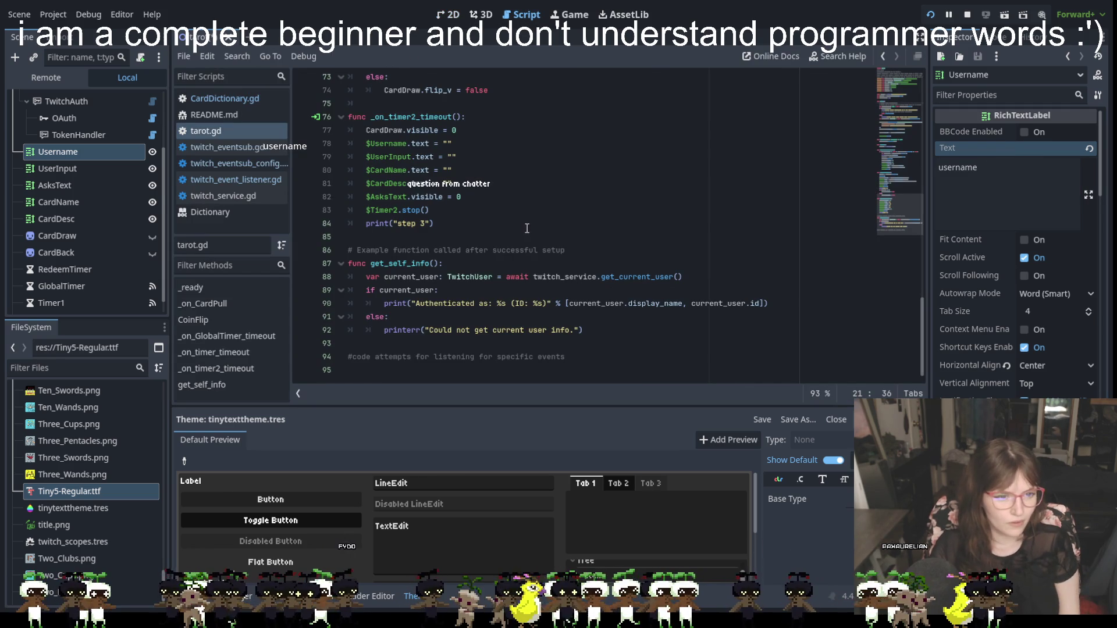
pyautogui.scroll(6, 469, 216)
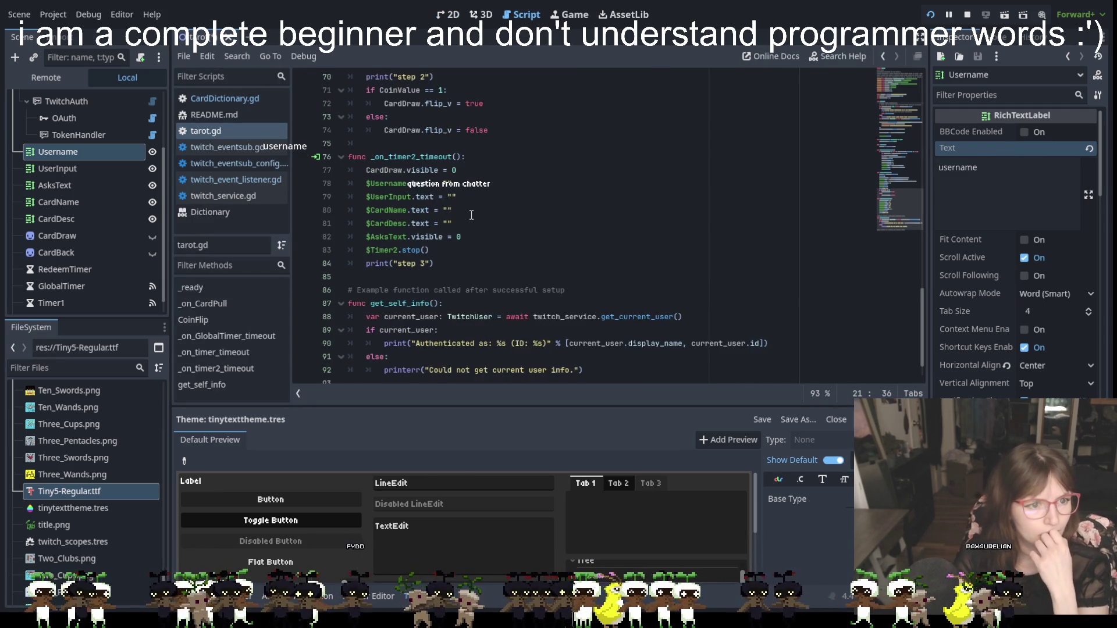
pyautogui.scroll(5, 472, 216)
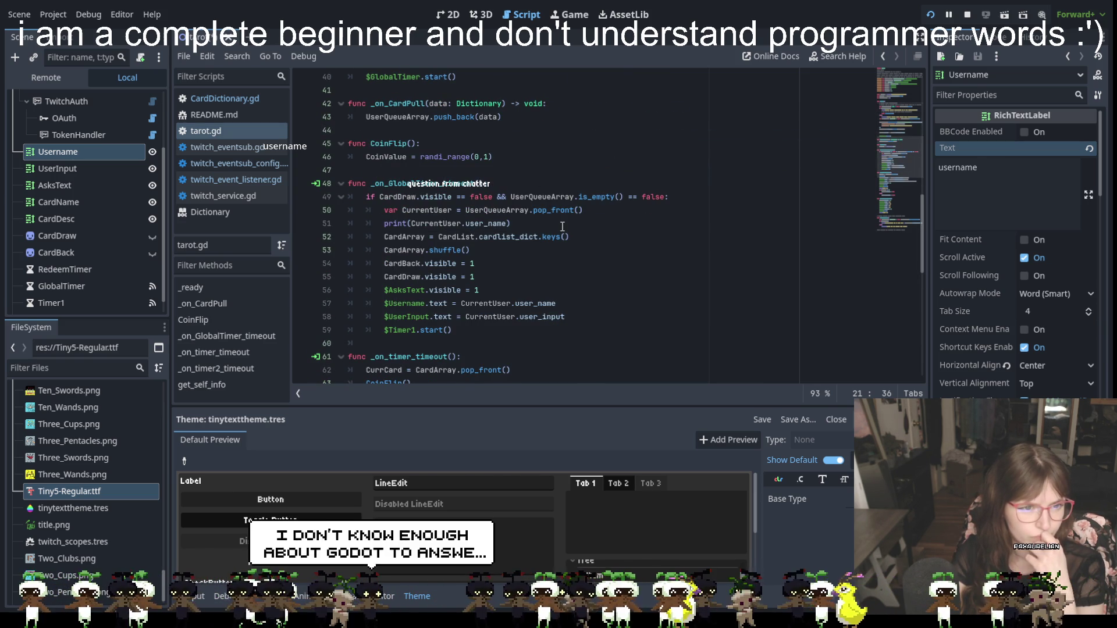
pyautogui.scroll(3, 562, 227)
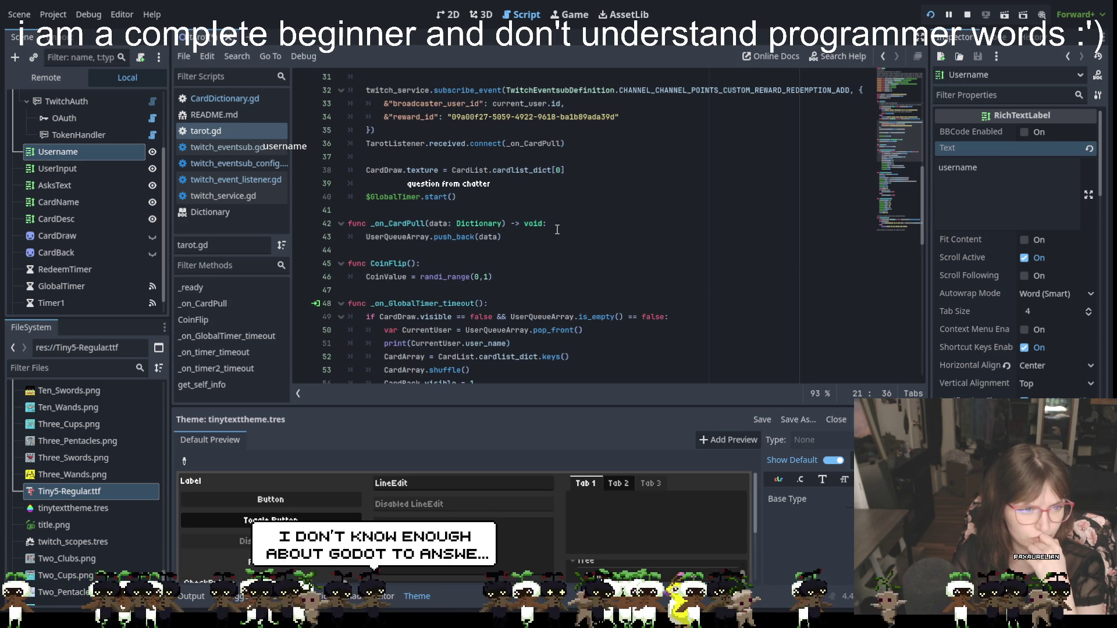
pyautogui.scroll(-2, 557, 230)
pyautogui.scroll(-1, 557, 230)
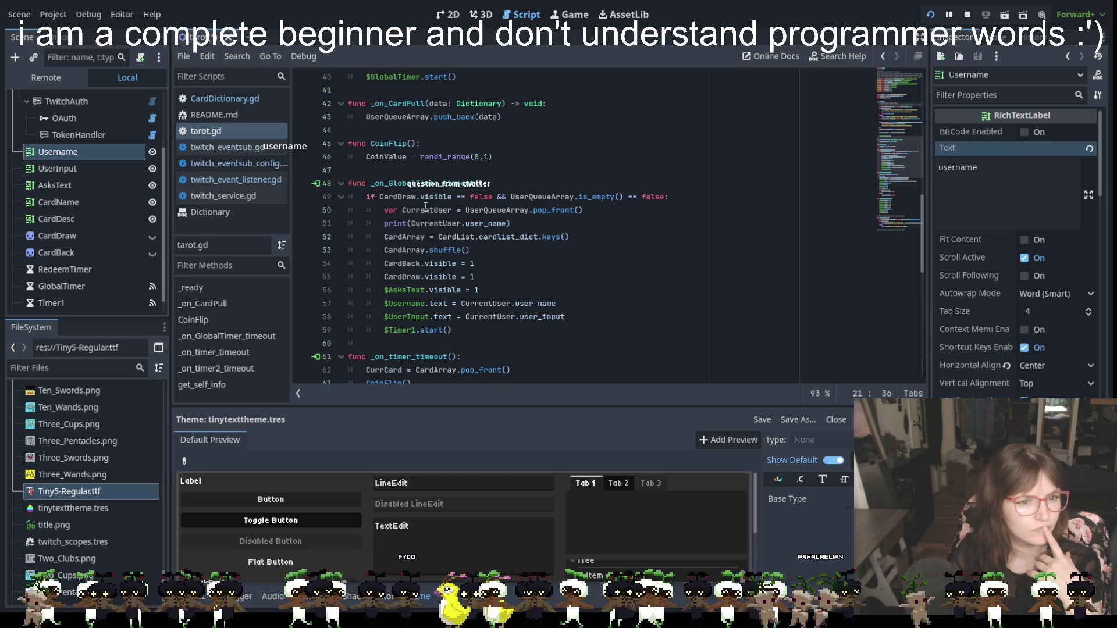
pyautogui.scroll(-4, 426, 206)
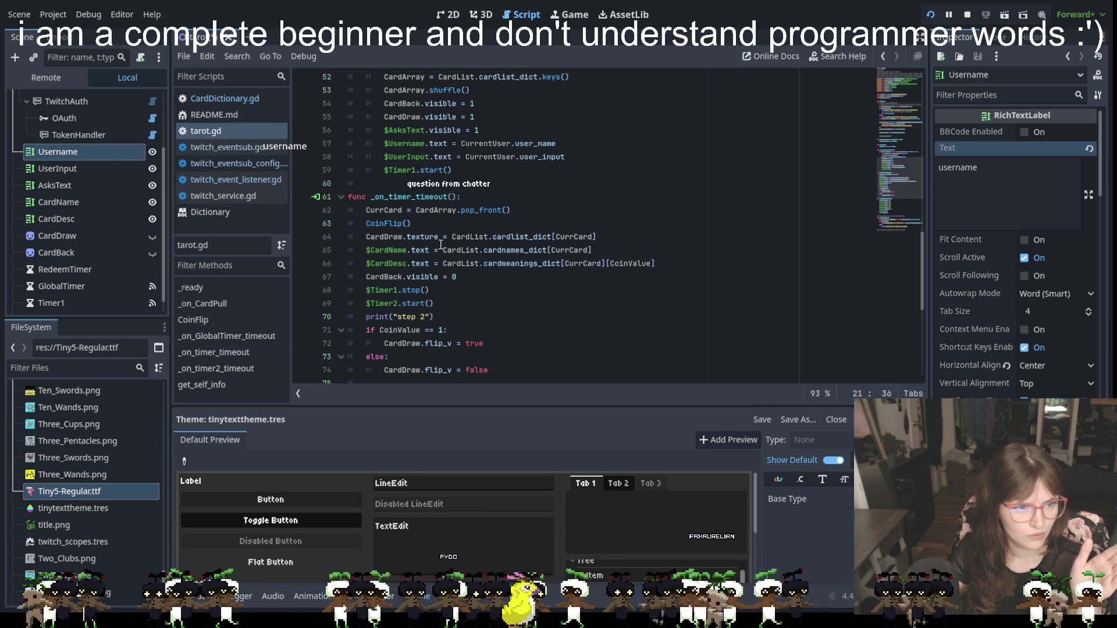
pyautogui.scroll(-7, 440, 244)
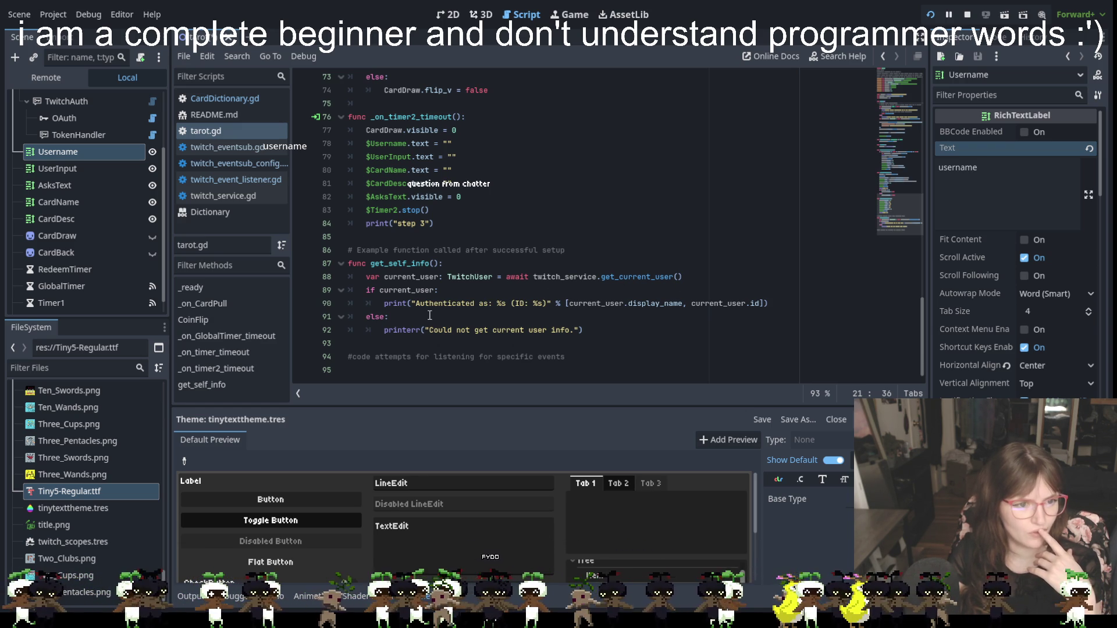
pyautogui.scroll(2, 430, 315)
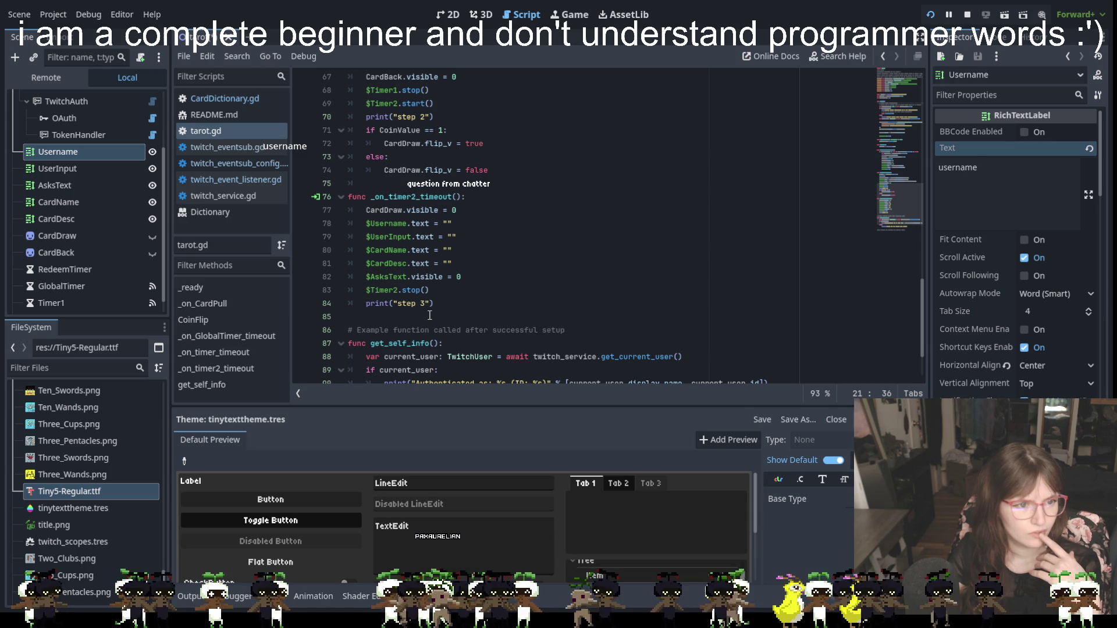
pyautogui.scroll(-2, 500, 343)
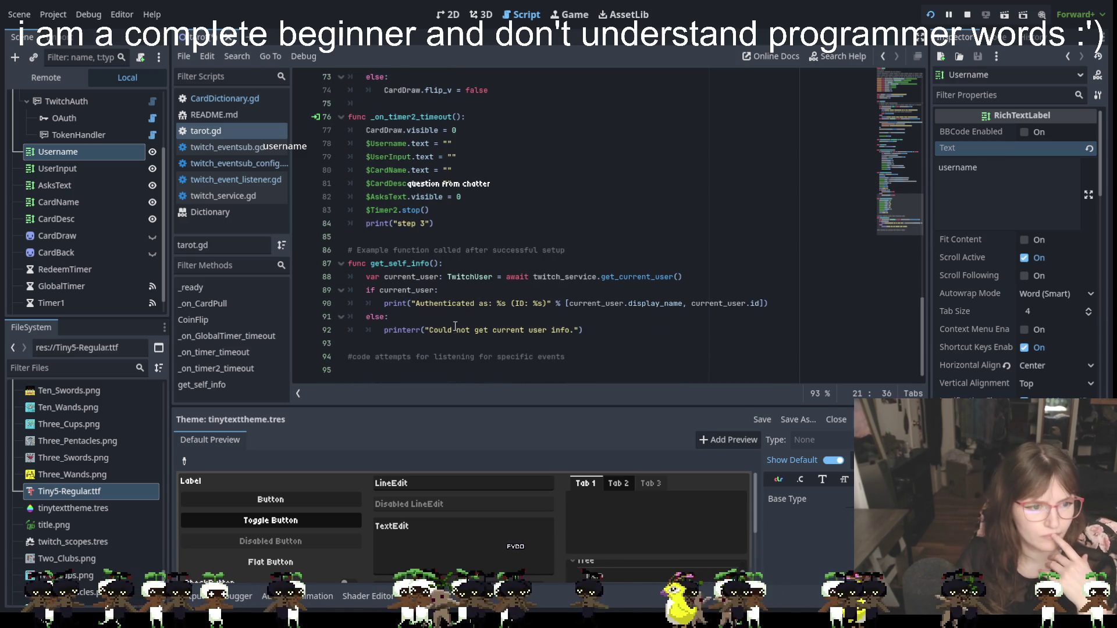
pyautogui.scroll(1, 457, 351)
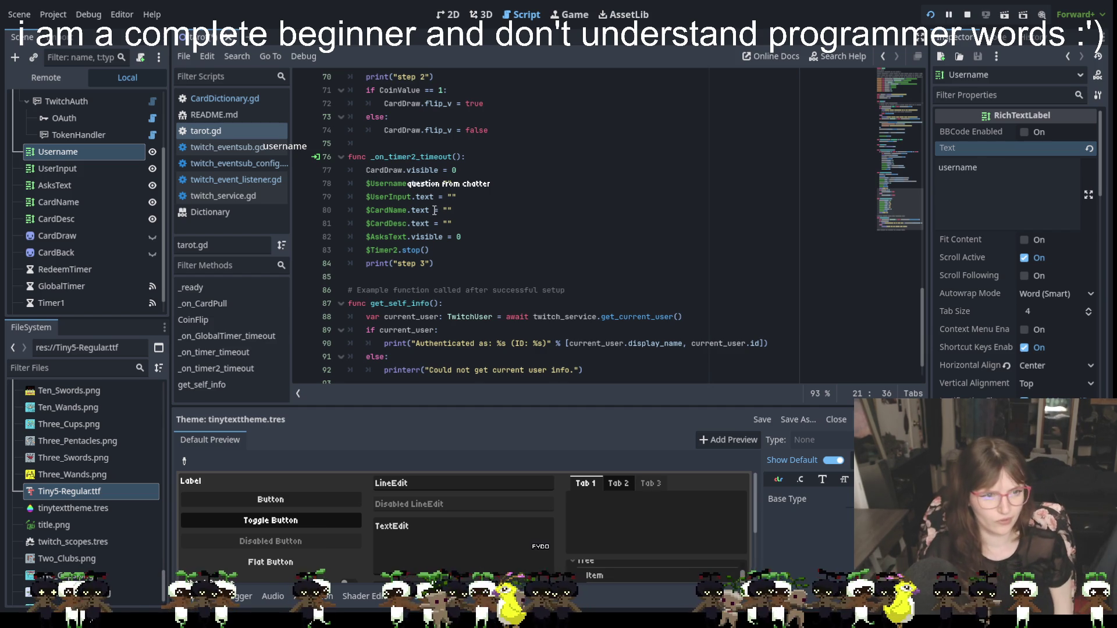
pyautogui.scroll(5, 402, 184)
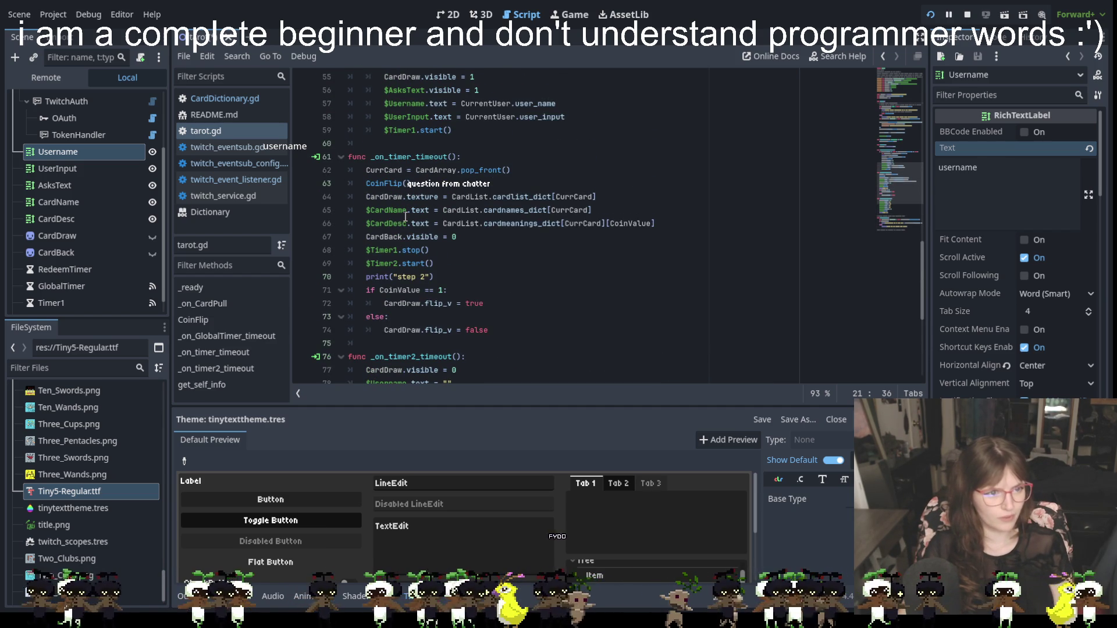
pyautogui.scroll(5, 393, 192)
pyautogui.scroll(-1, 423, 273)
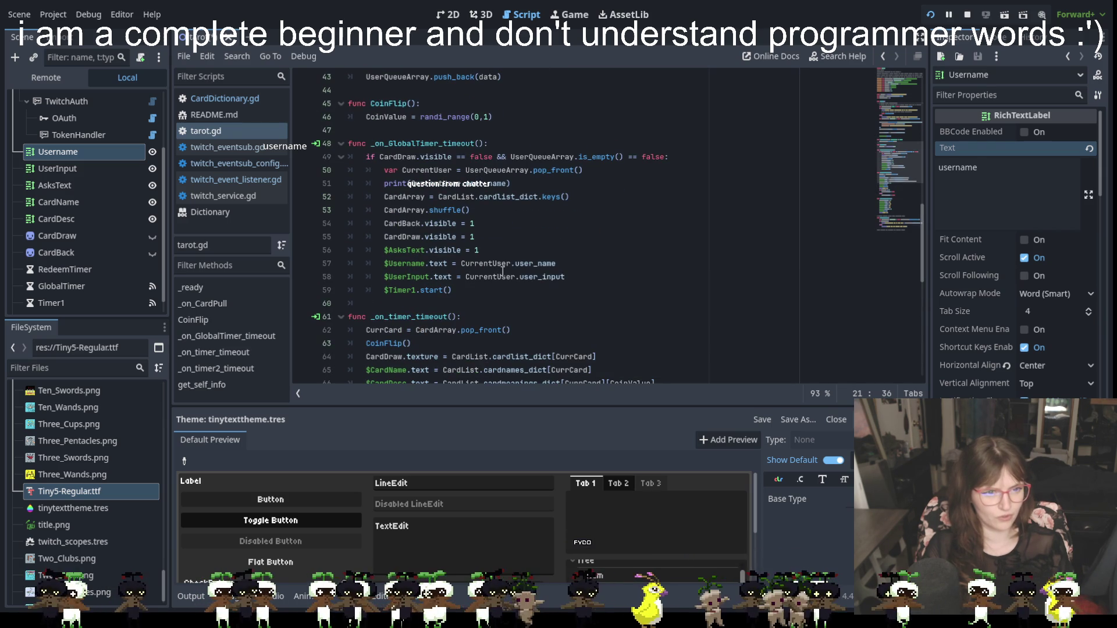
# On line 57, drop the trailing space and append + "asks:" after CurrentUser.user_name.
pyautogui.click(572, 266)
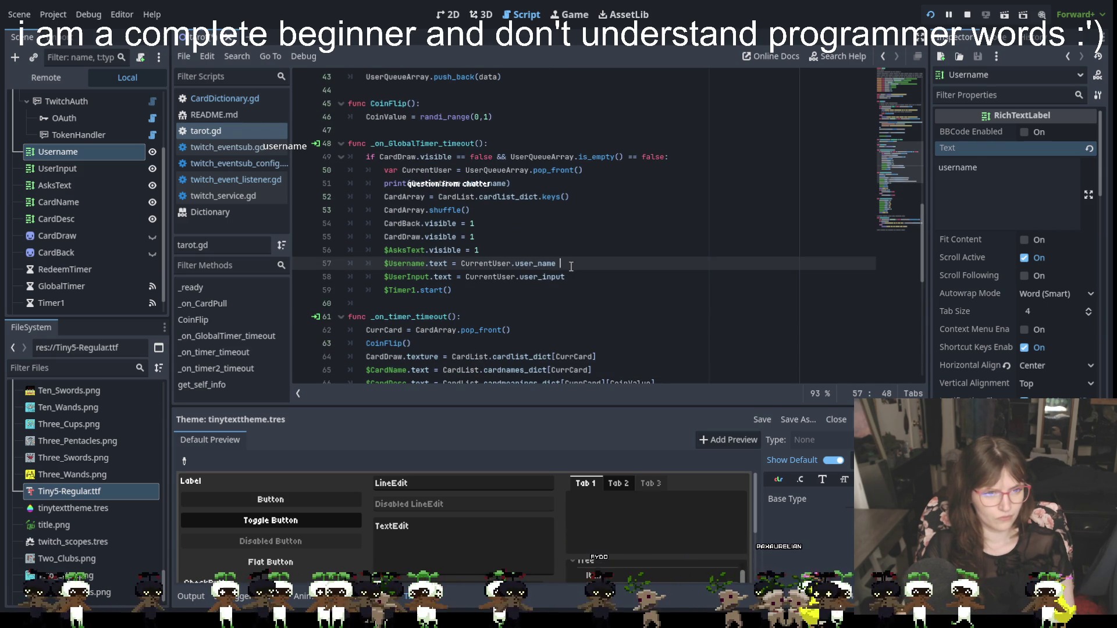
pyautogui.press('BackSpace')
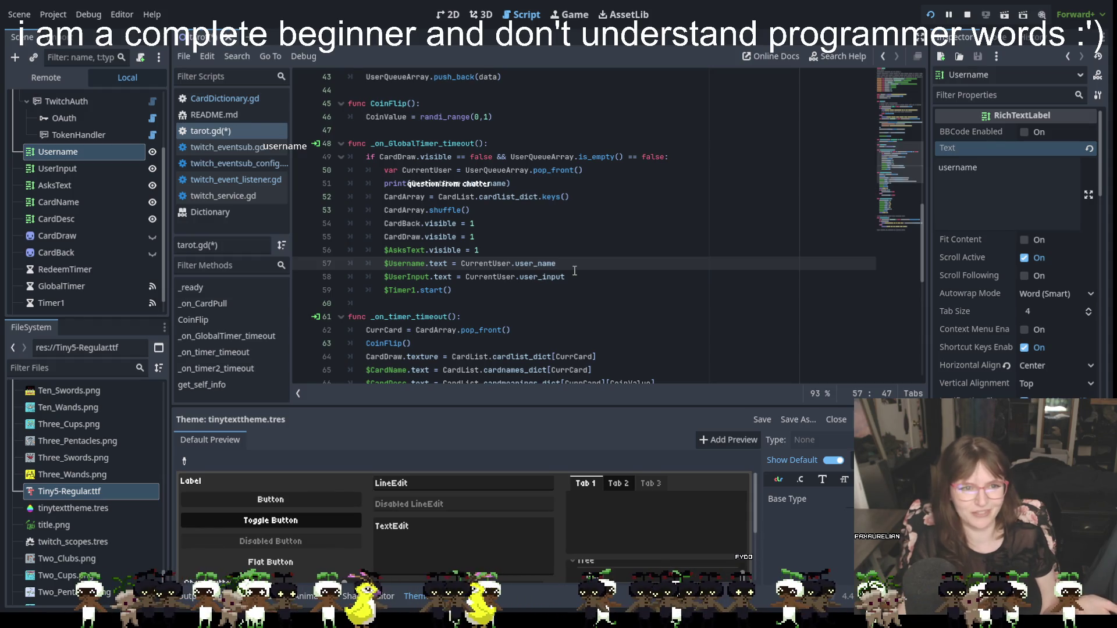
pyautogui.click(541, 224)
pyautogui.scroll(3, 541, 218)
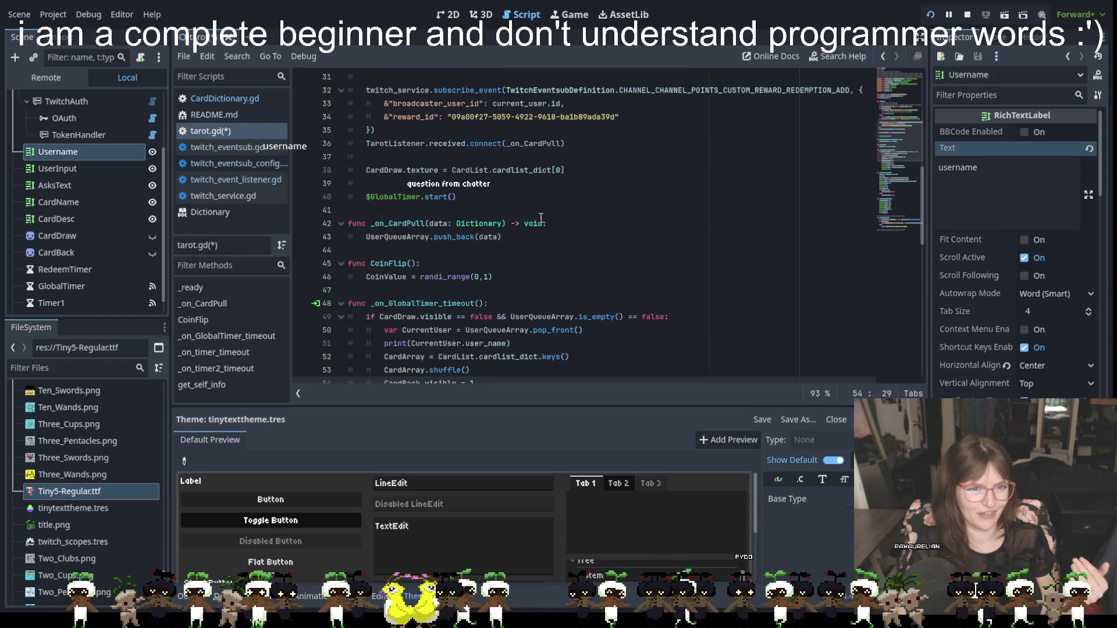
pyautogui.scroll(3, 540, 218)
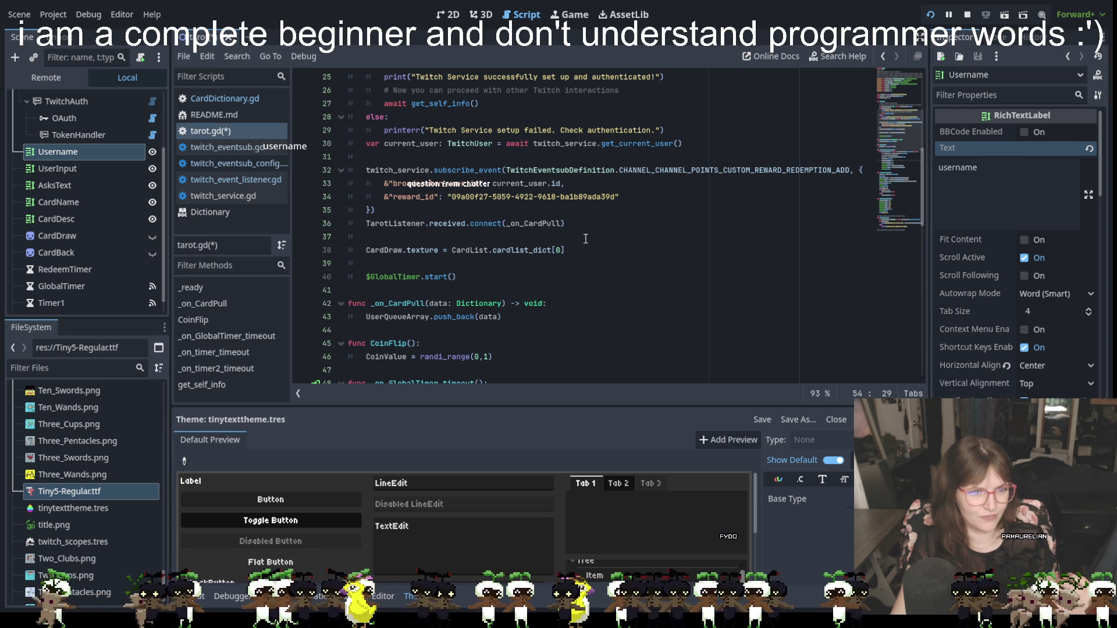
pyautogui.scroll(-5, 585, 239)
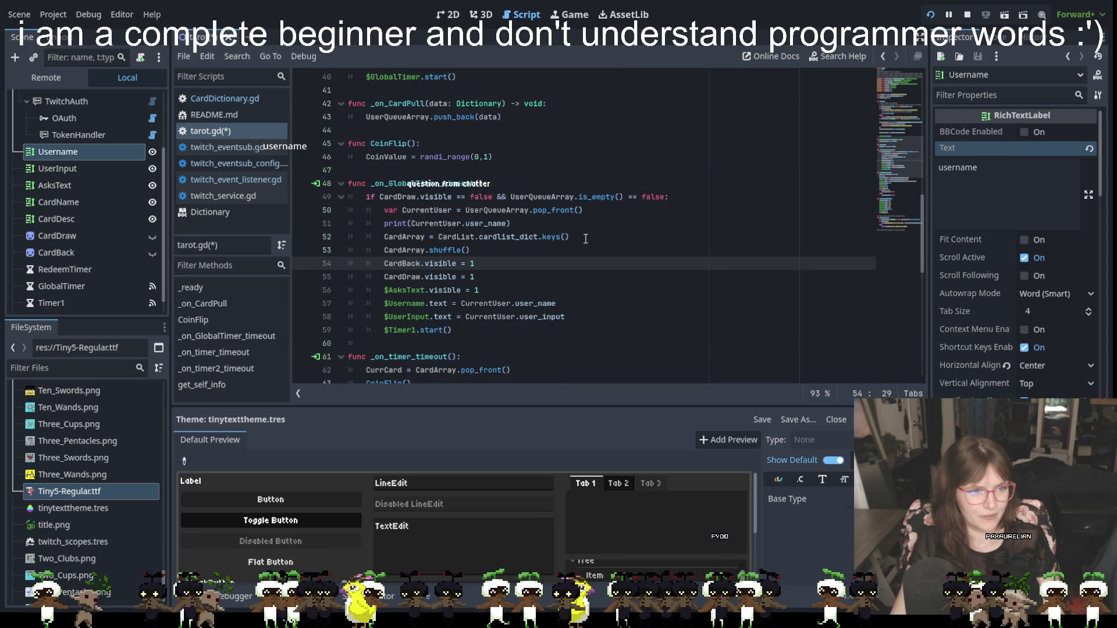
pyautogui.scroll(-2, 585, 238)
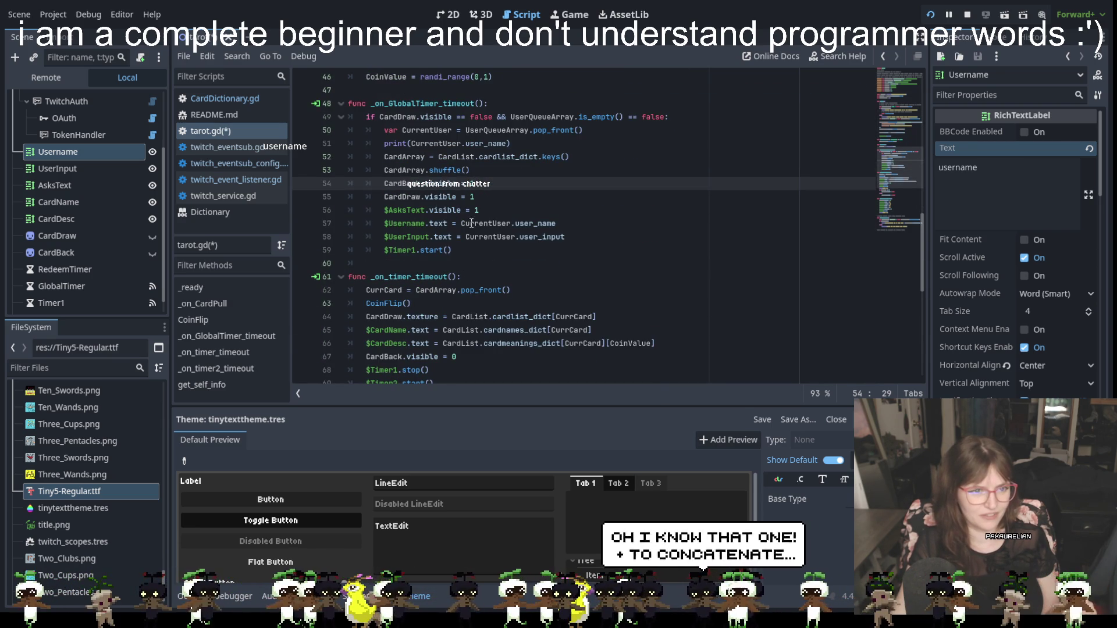
pyautogui.click(571, 222)
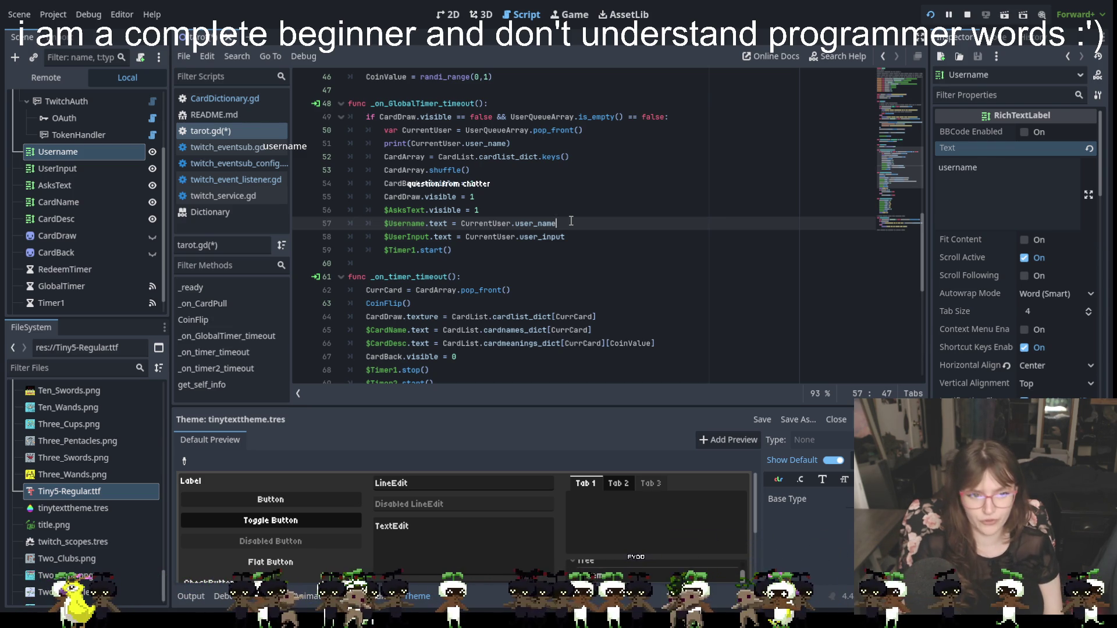
pyautogui.write(' + "')
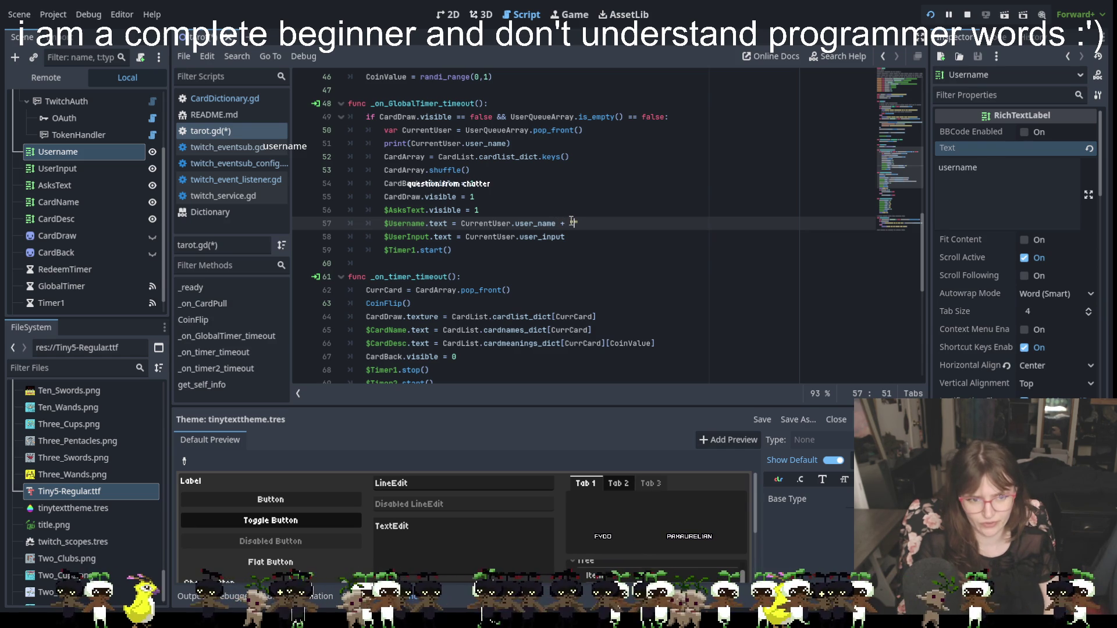
pyautogui.write('asks:')
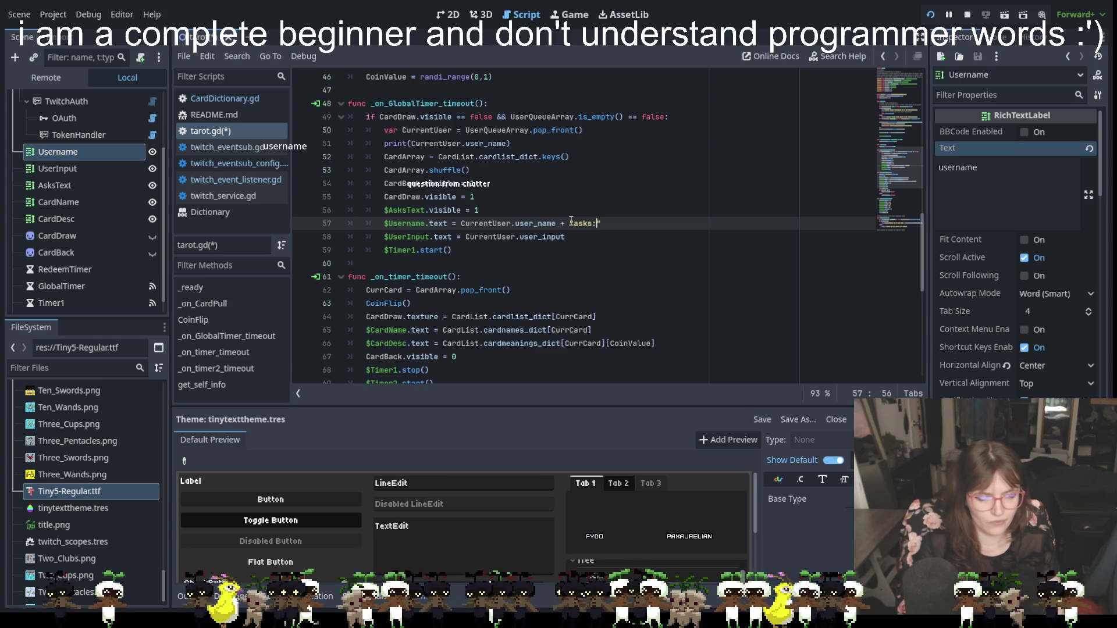
pyautogui.click(641, 263)
pyautogui.click(534, 224)
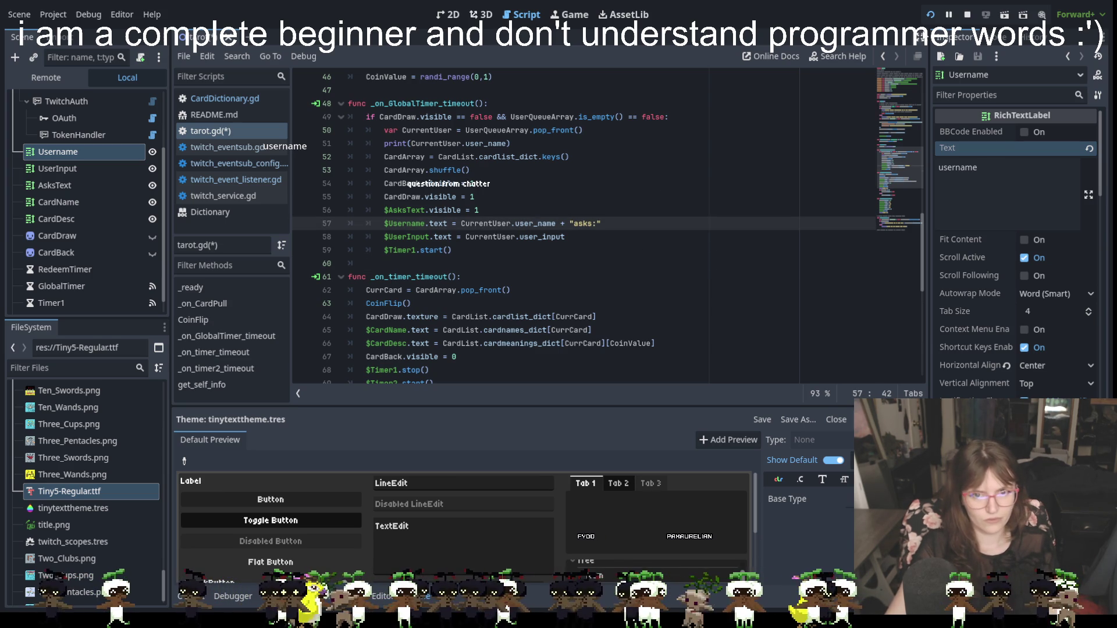
# Stop the running game and place the caret before asks: in line 57's string.
pyautogui.click(928, 14)
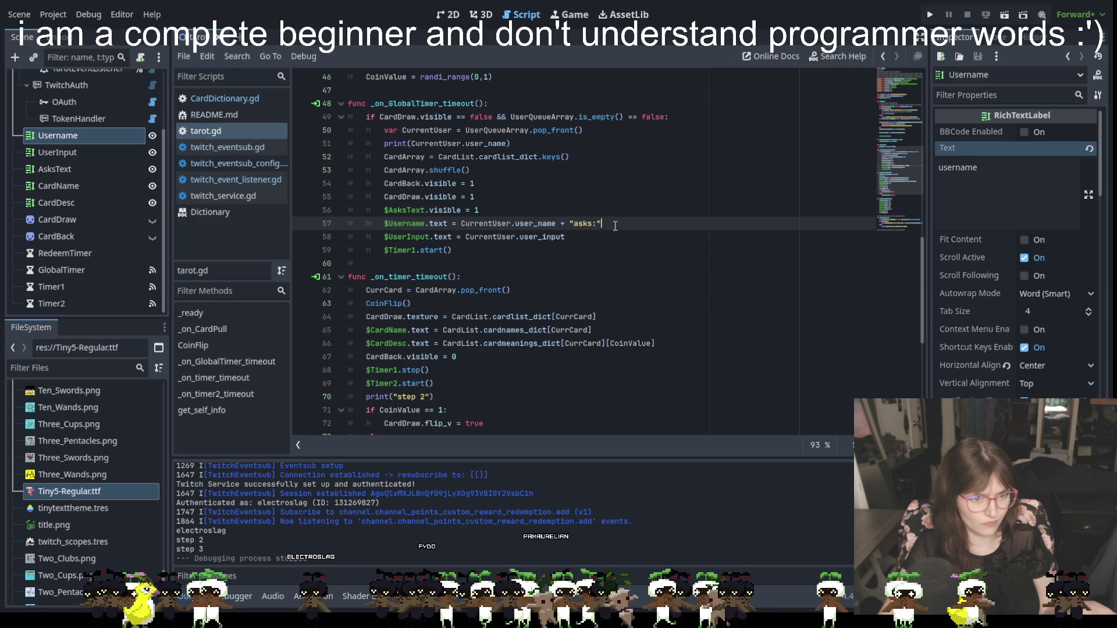
pyautogui.click(574, 224)
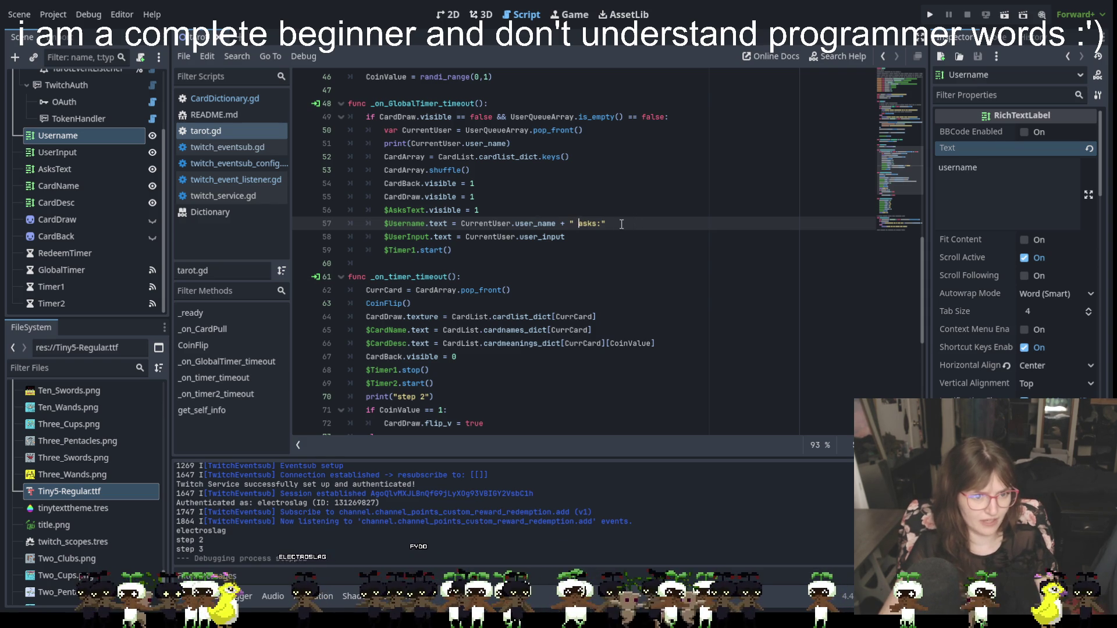
# Extend line 57 to + " asks: " + CurrentUser.user_input.
pyautogui.press('BackSpace')
pyautogui.write('"')
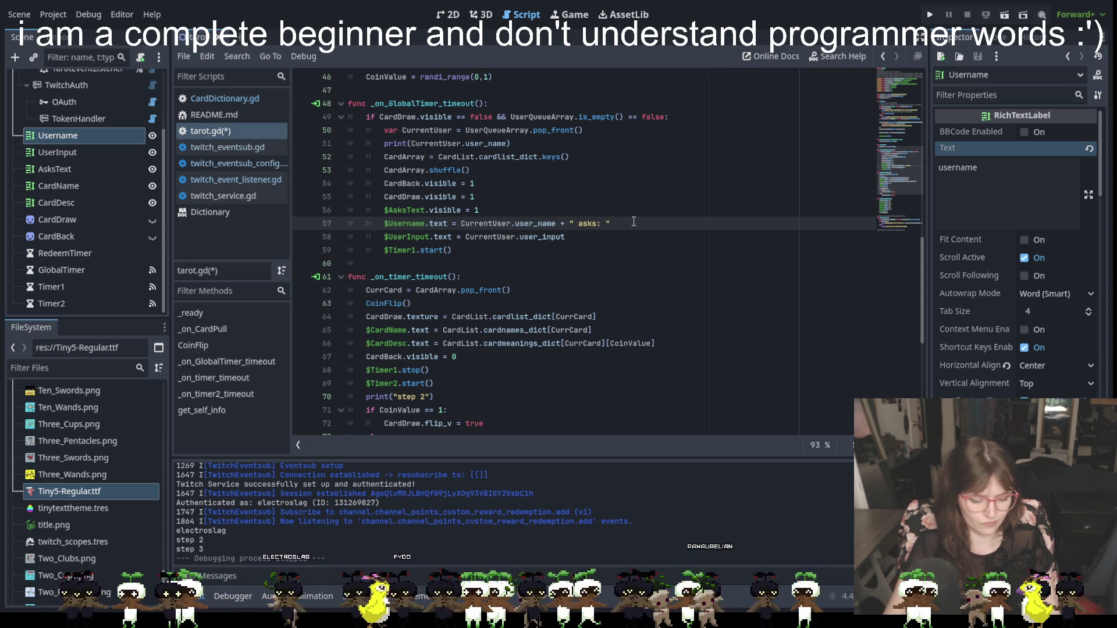
pyautogui.write(' _')
pyautogui.press('BackSpace')
pyautogui.write('+ Curr')
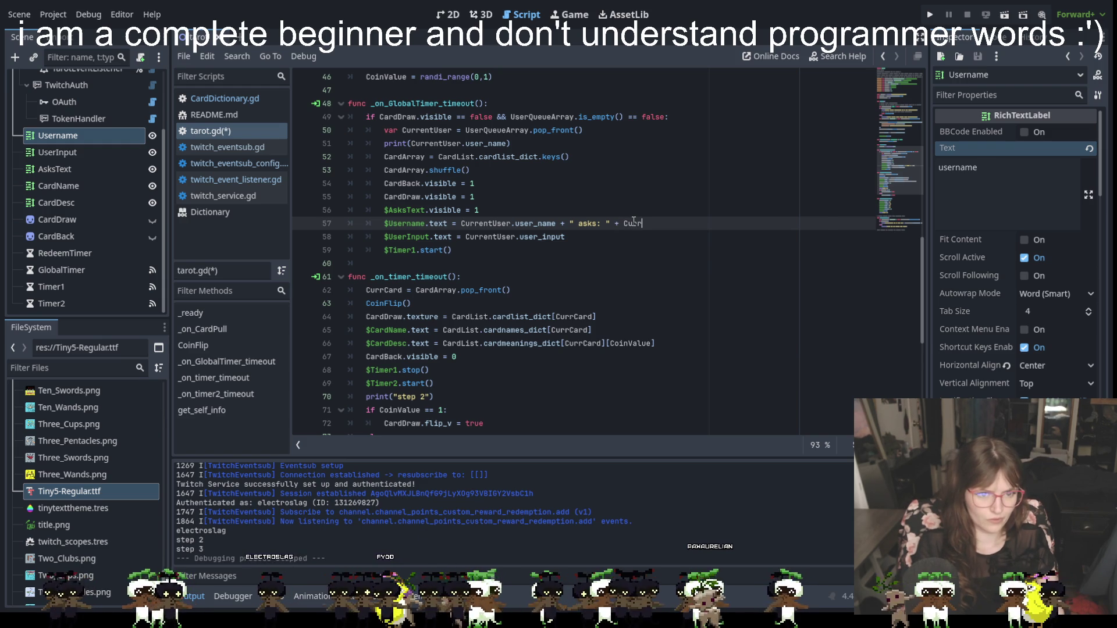
pyautogui.write('ent')
pyautogui.press('Return')
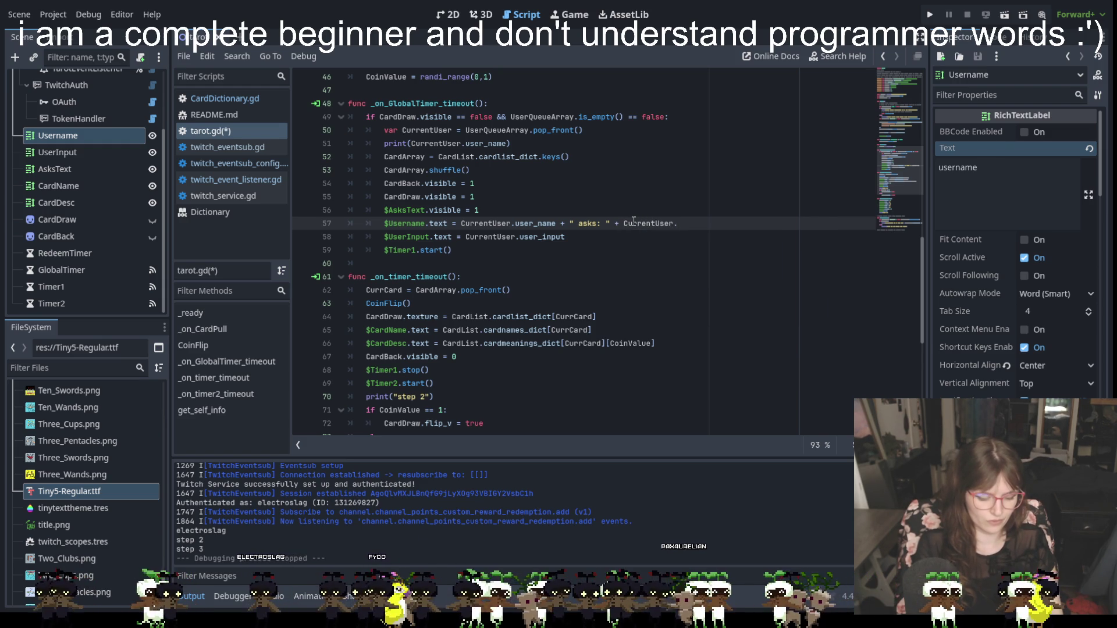
pyautogui.write('user')
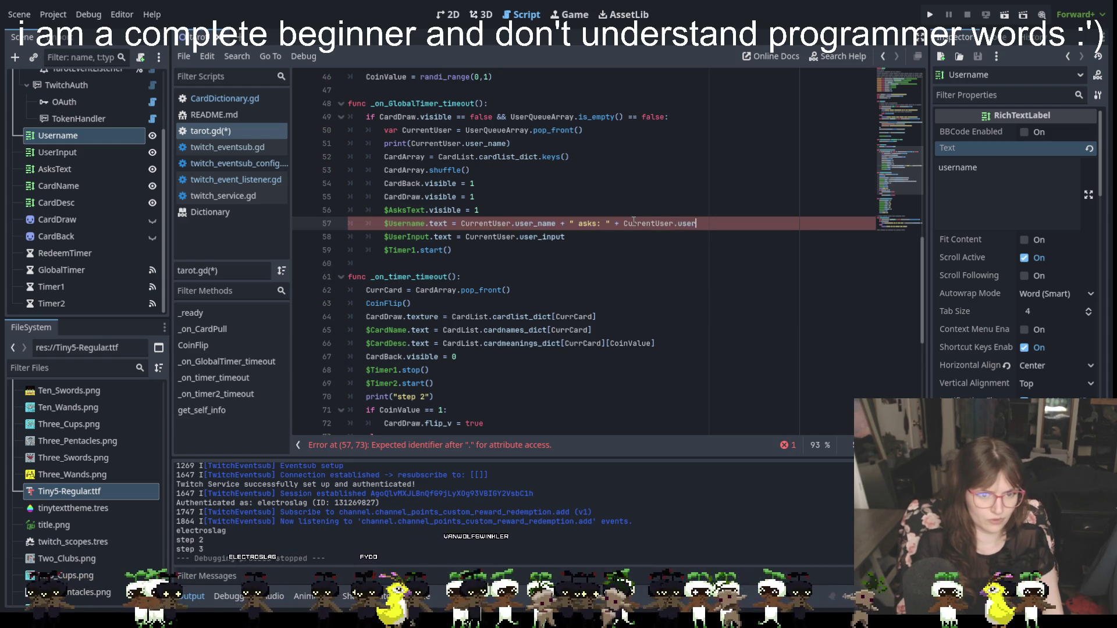
pyautogui.write('_input')
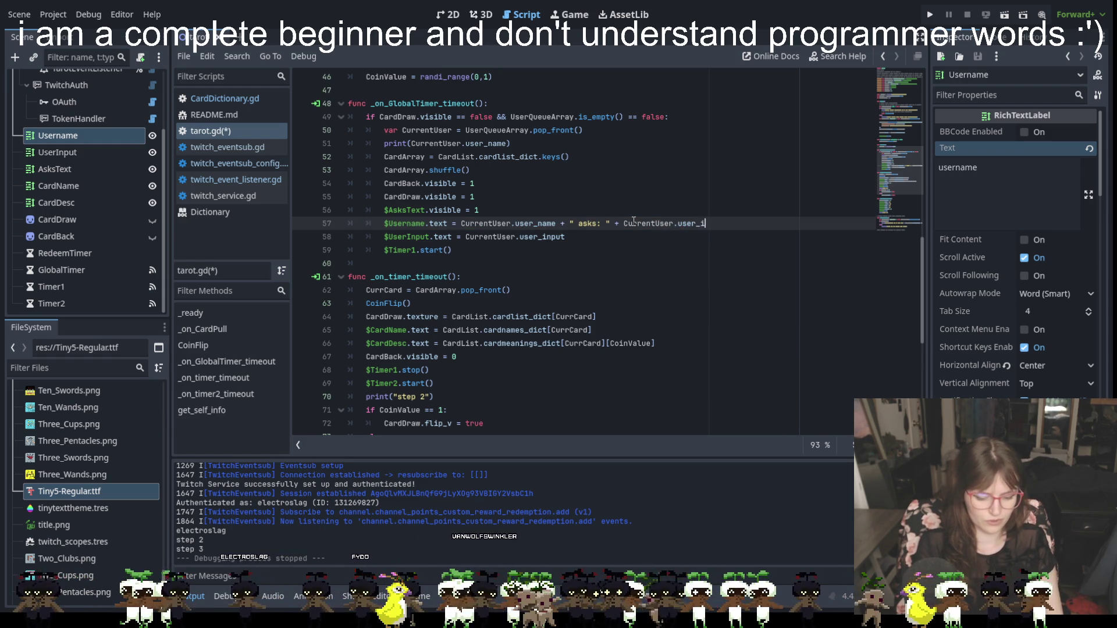
# Delete the old $UserInput.text assignment line and its leftover blank line.
pyautogui.moveTo(583, 236); pyautogui.dragTo(385, 236)
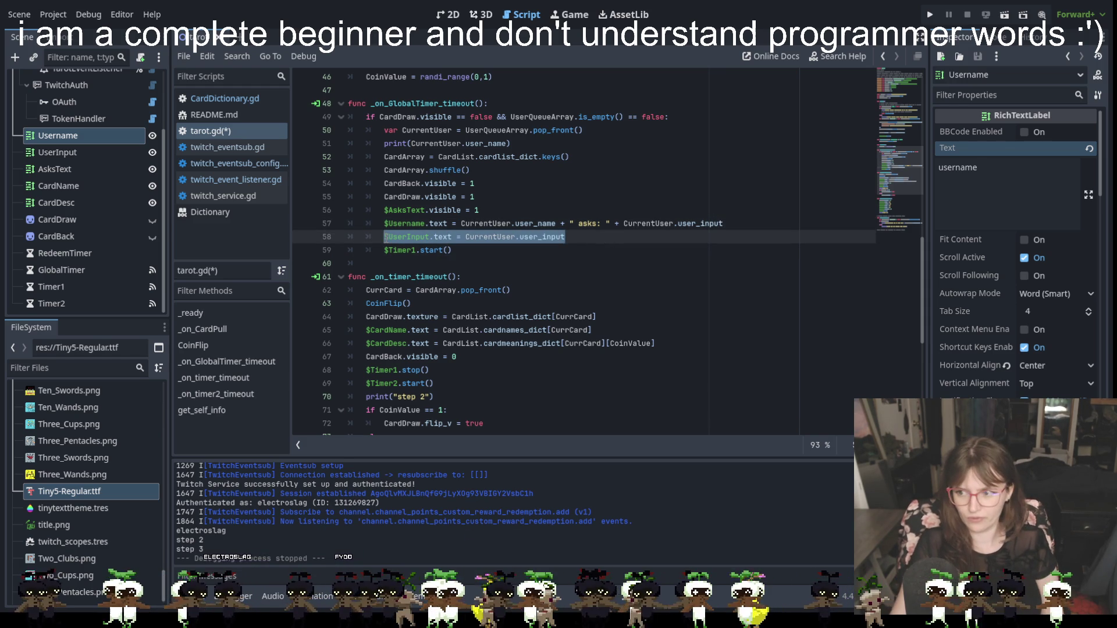
pyautogui.press('BackSpace')
pyautogui.press('BackSpace')
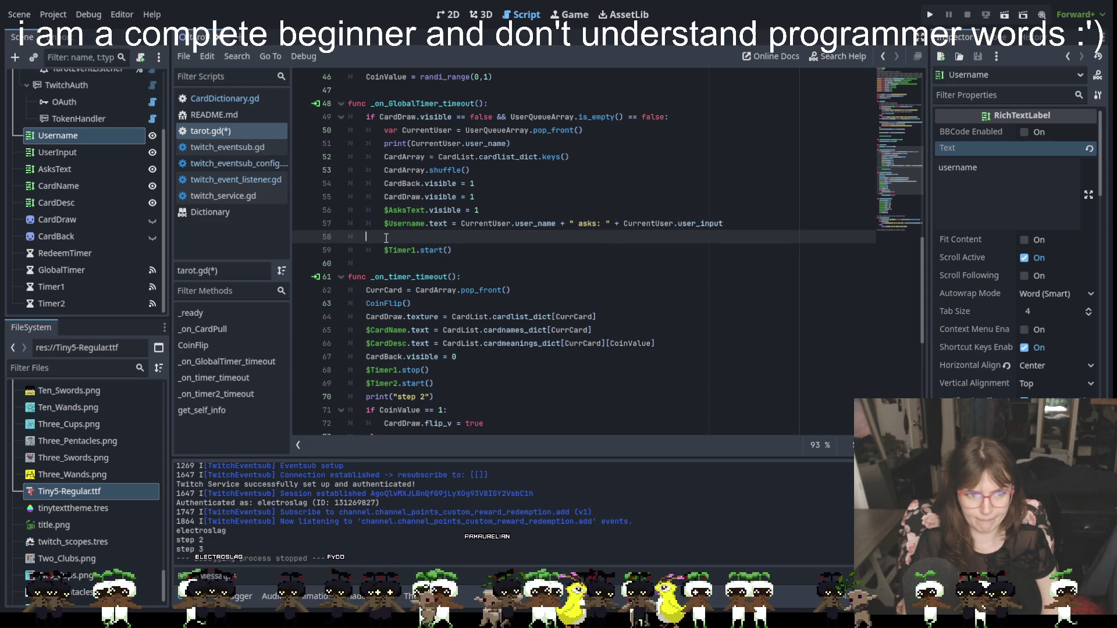
pyautogui.press('BackSpace')
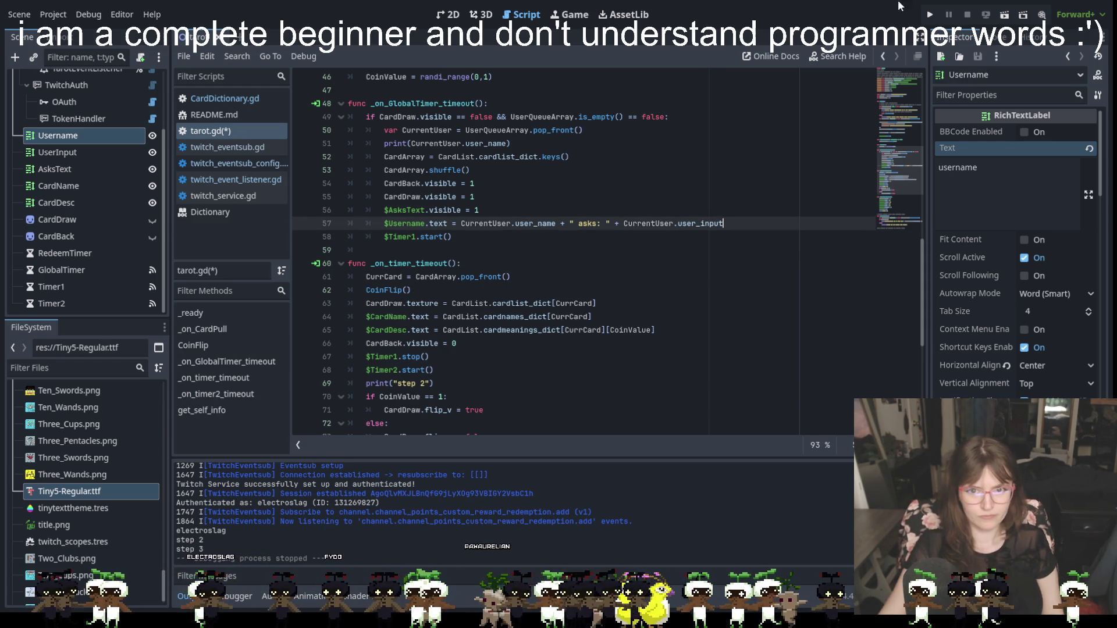
pyautogui.click(151, 156)
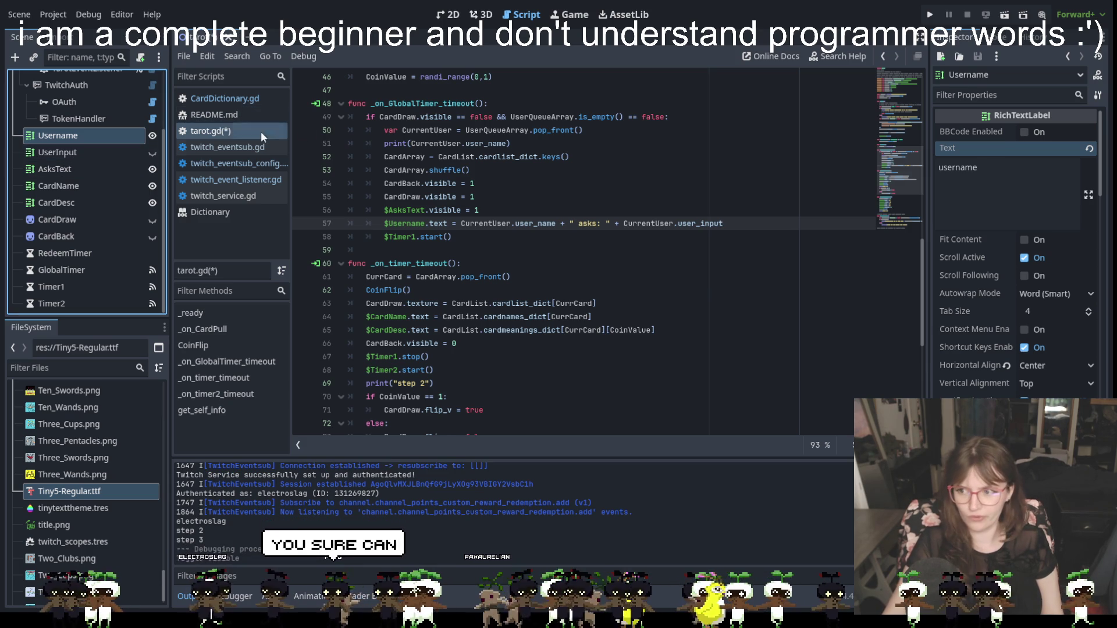
# Run the project and watch the Two of Pentacles reading show the combined asks text.
pyautogui.click(930, 14)
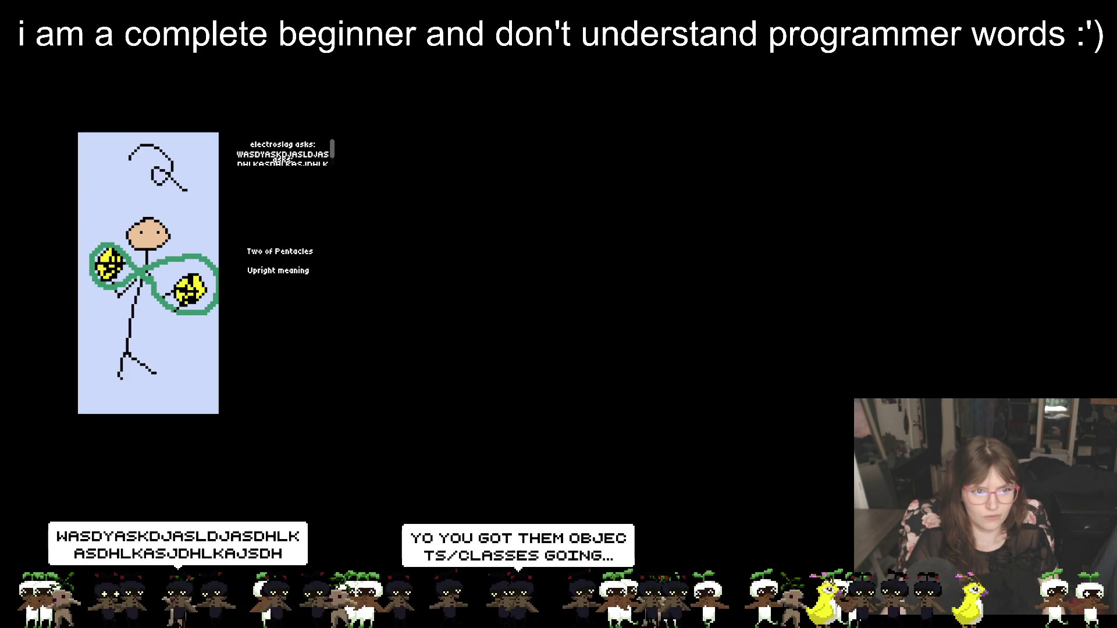
pyautogui.scroll(-2, 328, 168)
pyautogui.scroll(2, 329, 167)
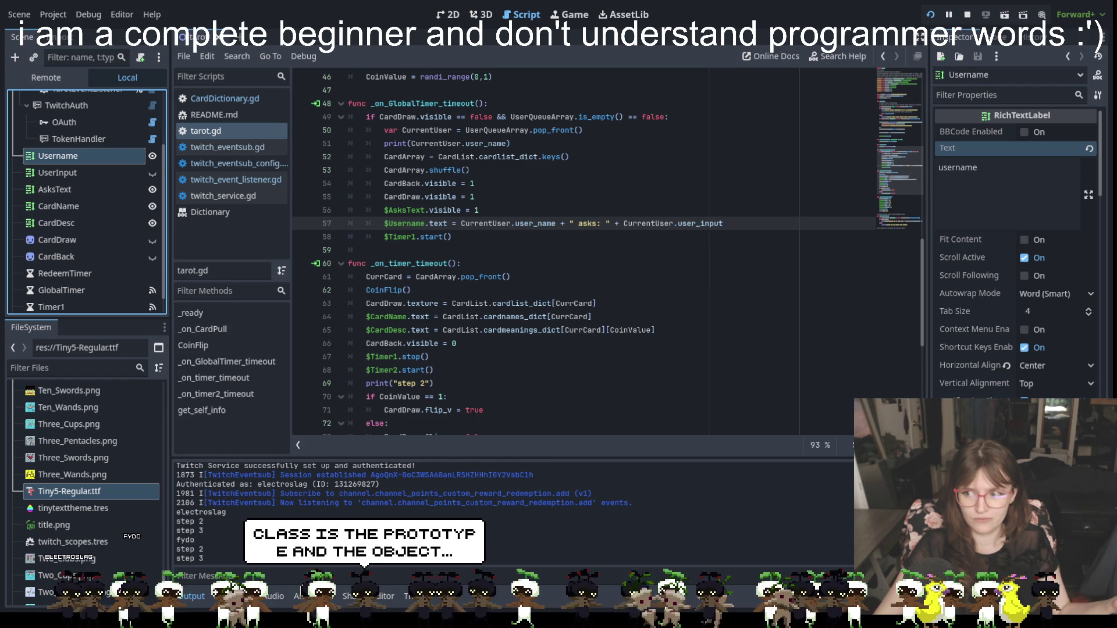
# Stop the test run with F8 and return to line 57 of tarot.gd.
pyautogui.press('F8')
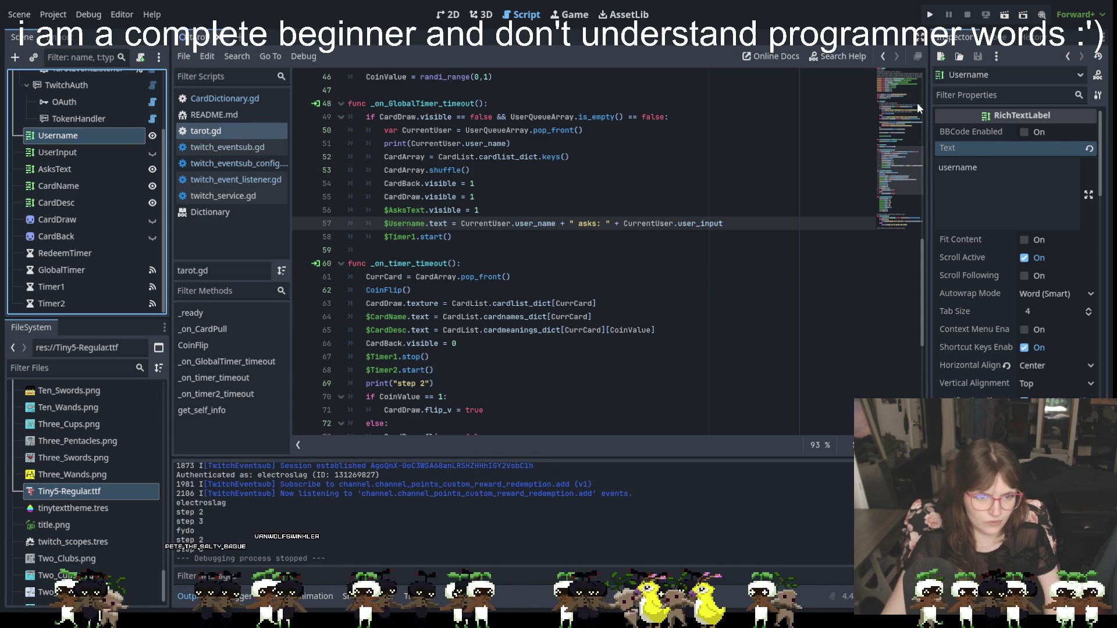
pyautogui.click(727, 226)
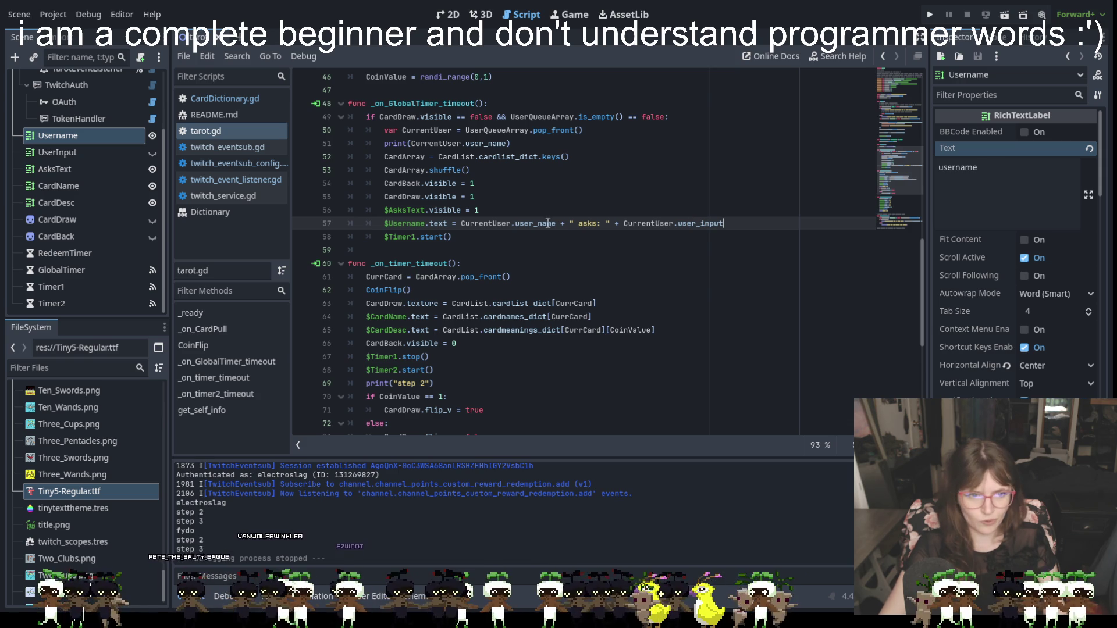
pyautogui.click(463, 223)
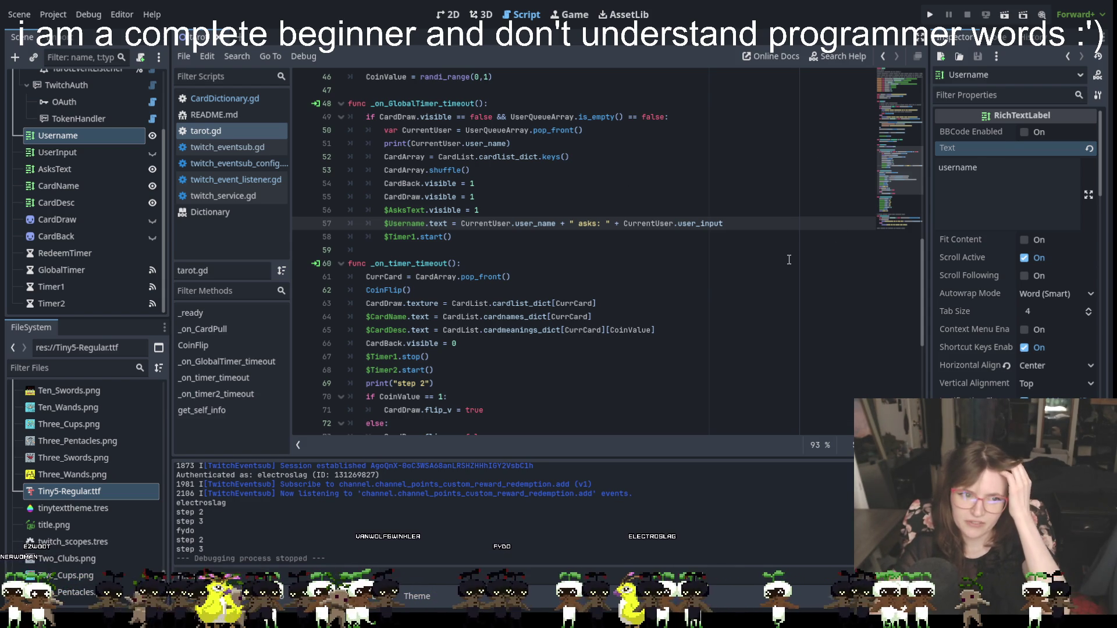
# Scroll to _on_GlobalTimer_timeout and place the caret on the CardDraw.visible line.
pyautogui.scroll(-7, 789, 260)
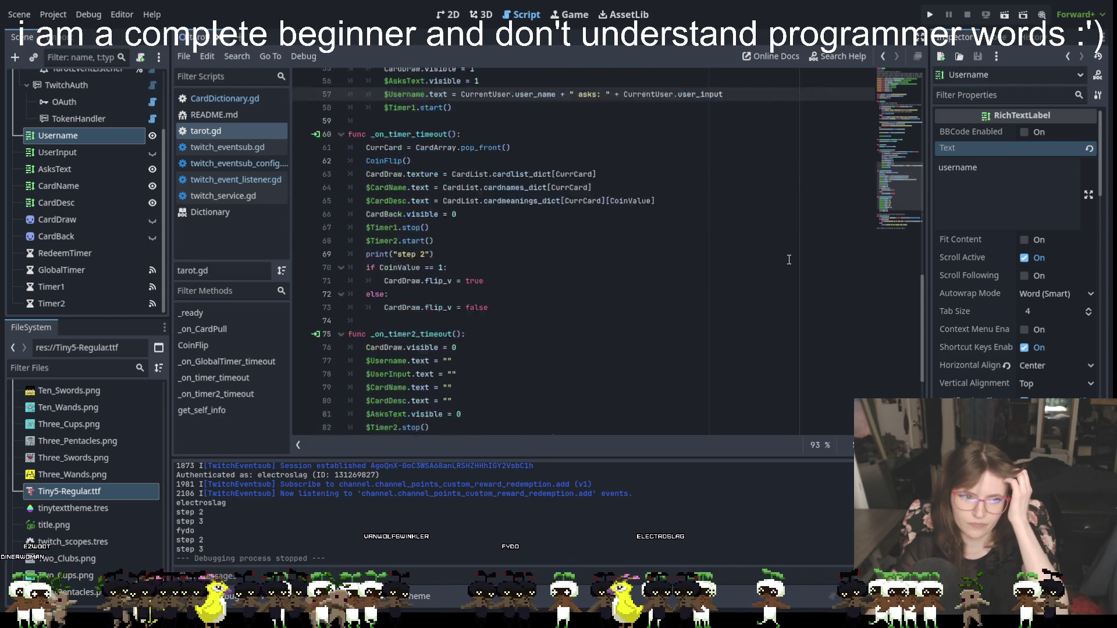
pyautogui.scroll(9, 789, 259)
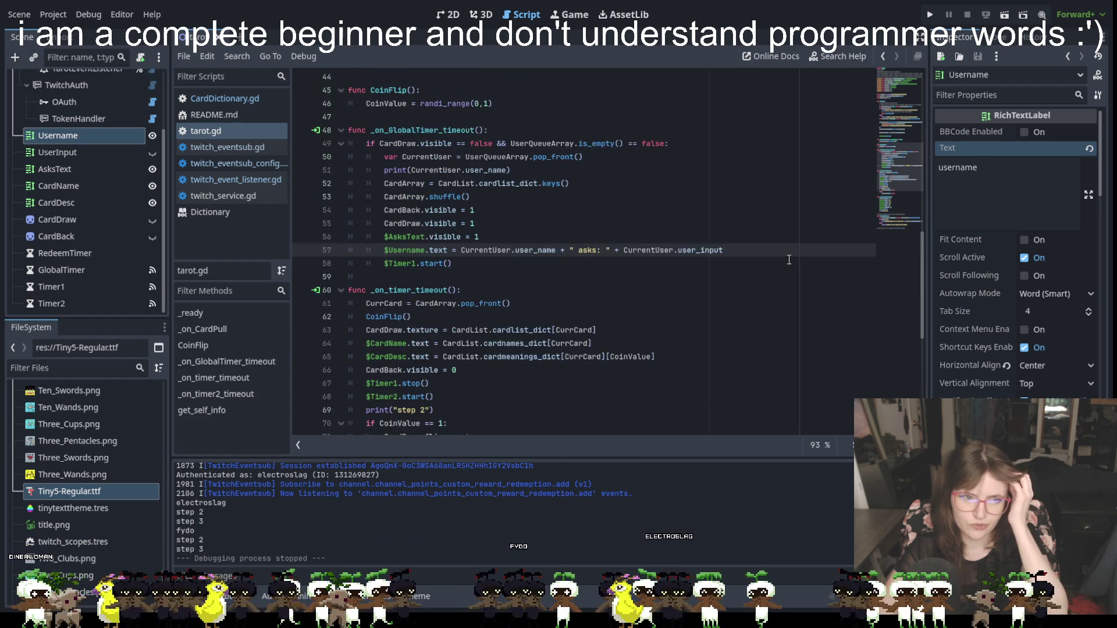
pyautogui.scroll(2, 789, 259)
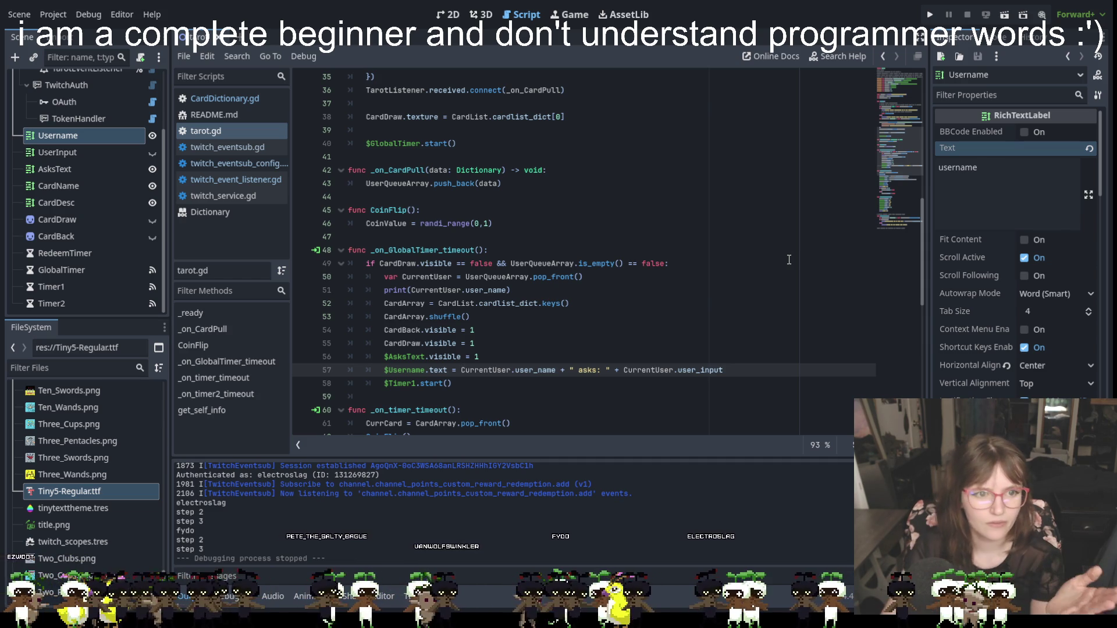
pyautogui.scroll(-1, 680, 372)
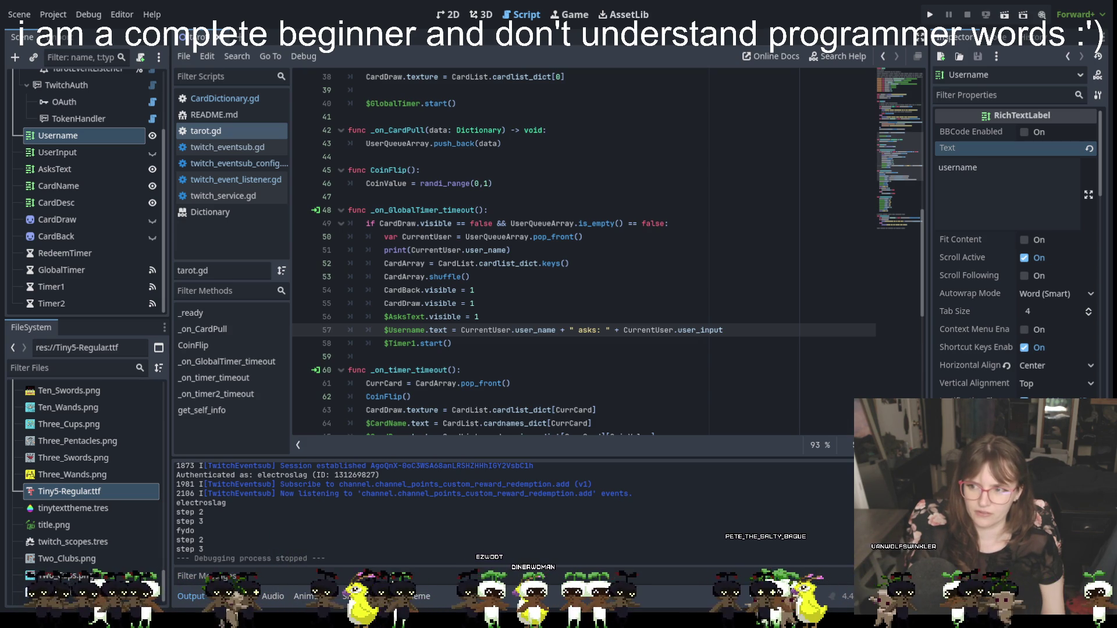
pyautogui.click(642, 310)
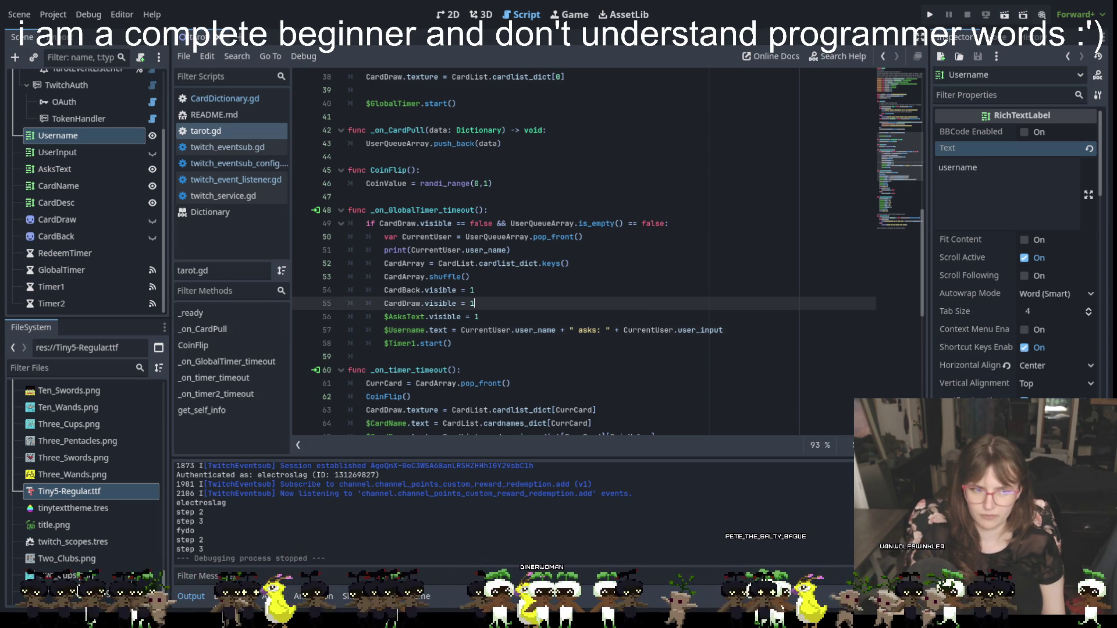
# Comment out the UserInput assignment on line 58 with ##, restoring it after an accidental line merge.
pyautogui.click(506, 316)
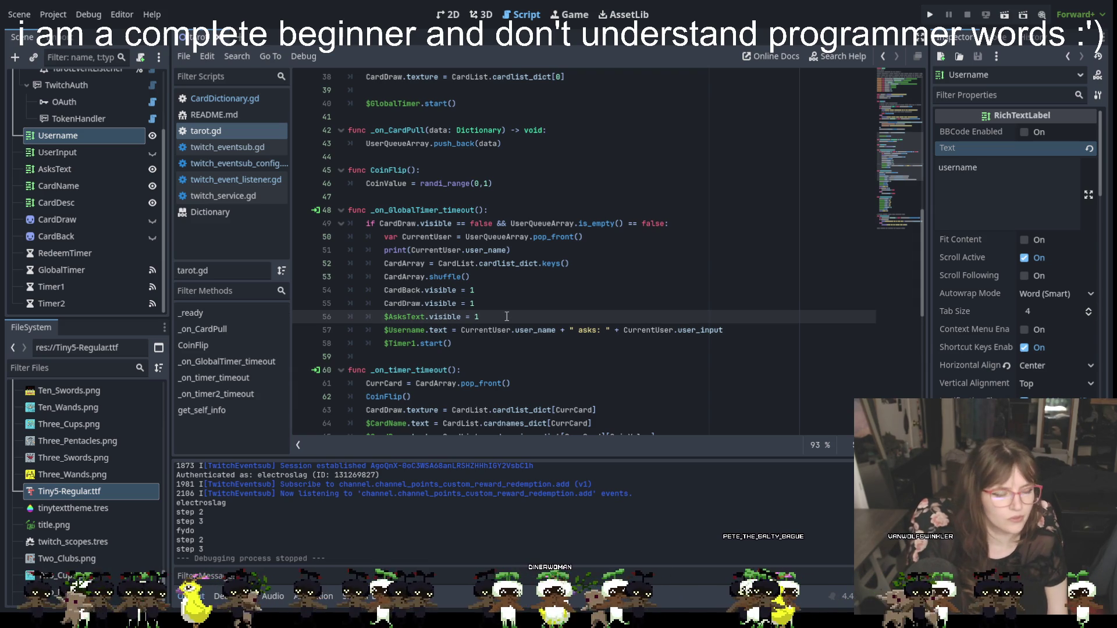
pyautogui.click(348, 330)
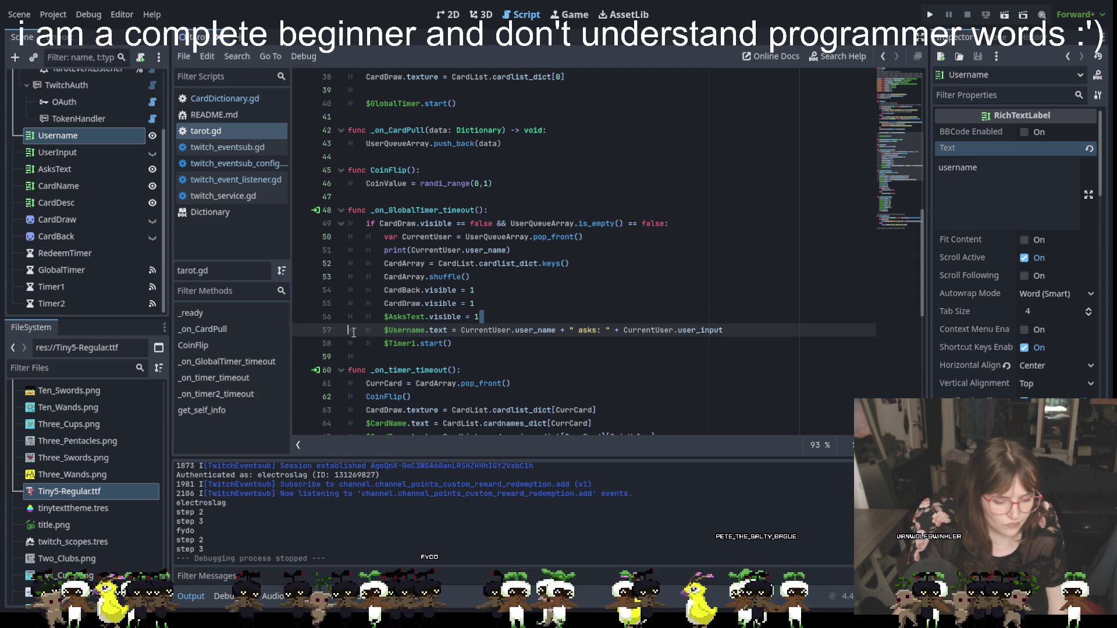
pyautogui.press('BackSpace')
pyautogui.write('##')
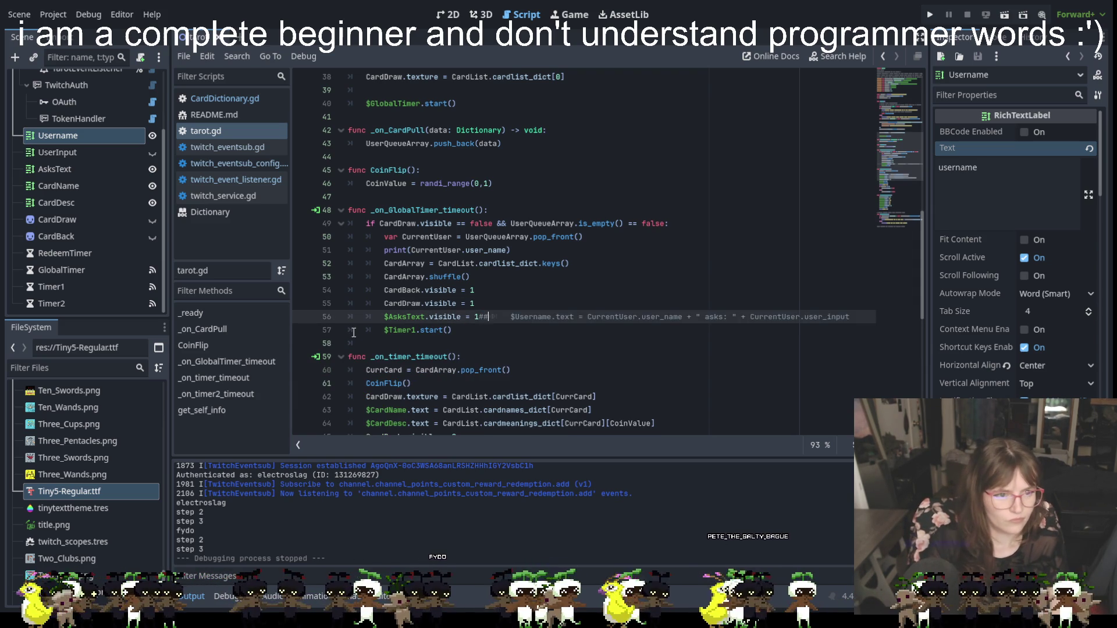
pyautogui.hotkey('ctrl', 'z')
pyautogui.hotkey('ctrl', 'z')
pyautogui.hotkey('ctrl', 'z')
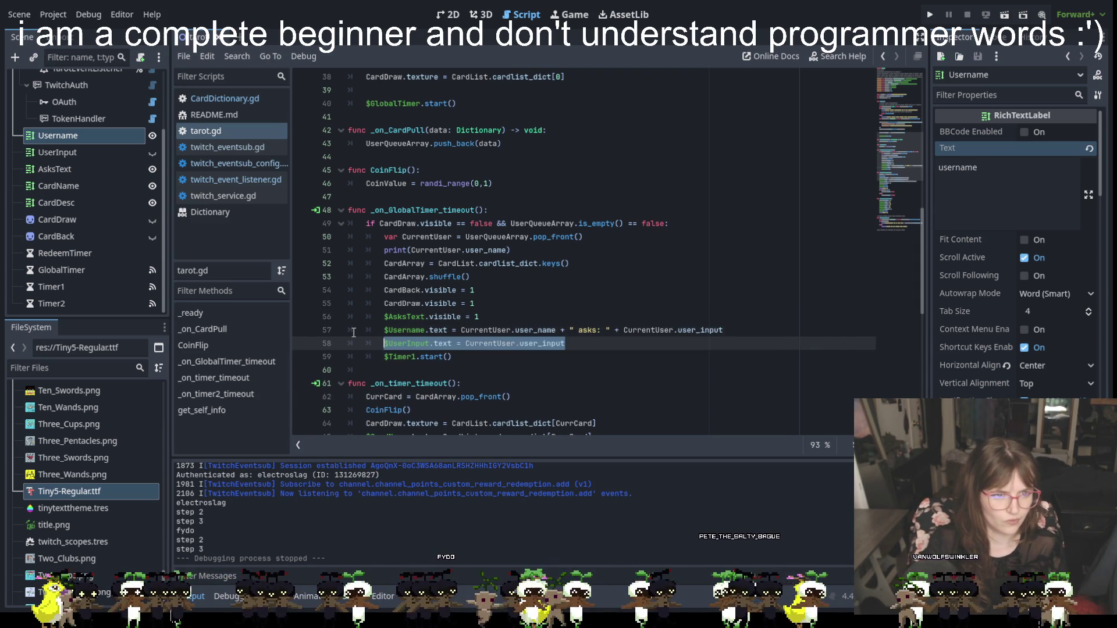
pyautogui.click(384, 343)
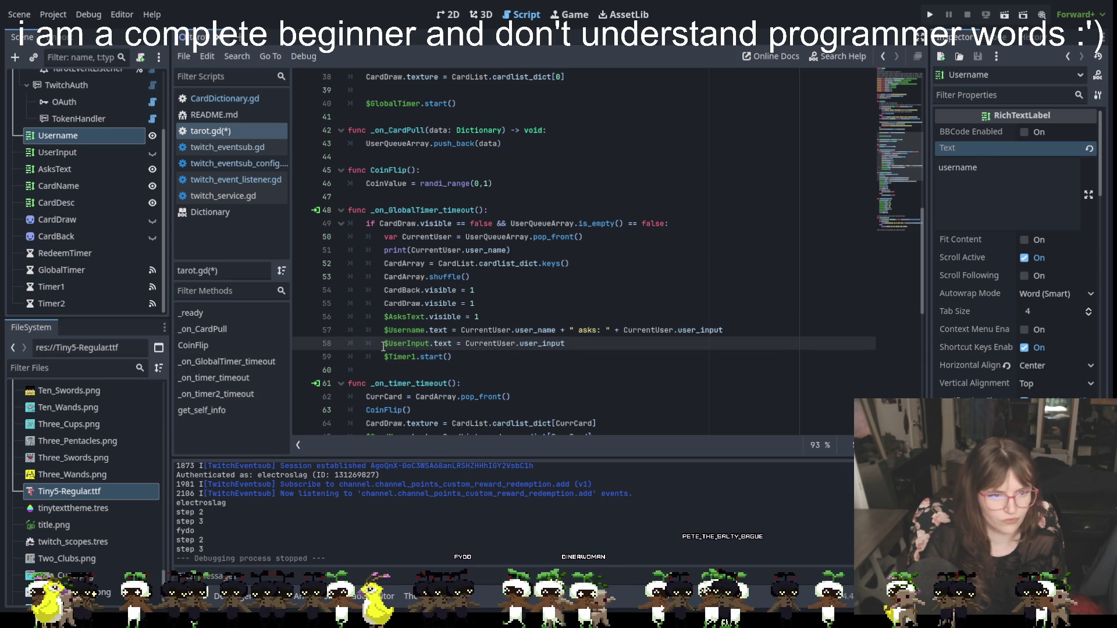
pyautogui.write('##')
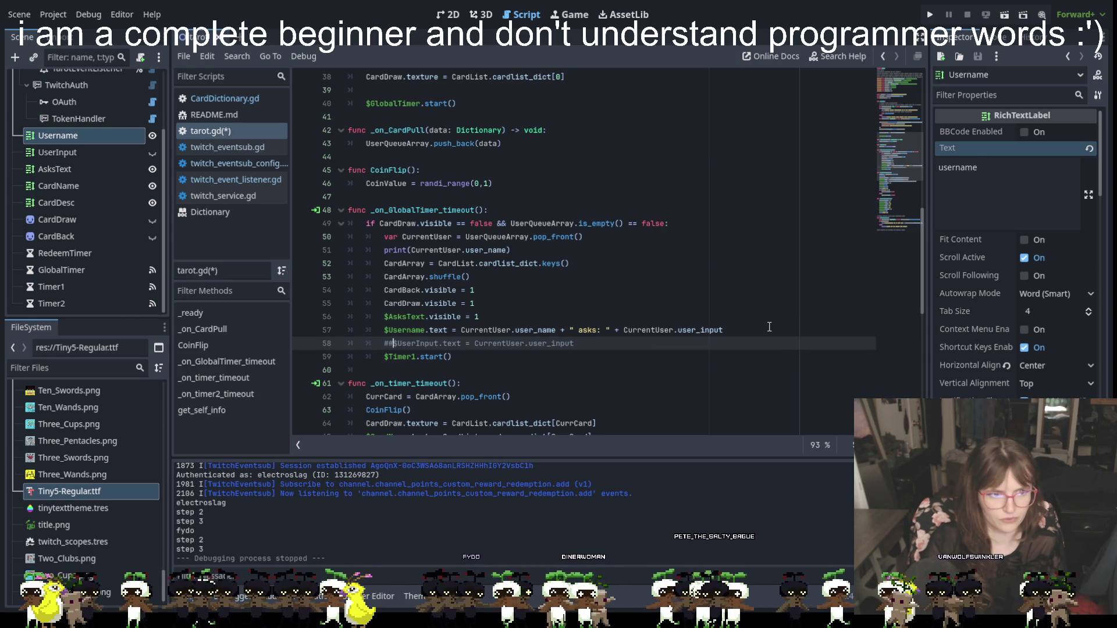
pyautogui.click(769, 326)
pyautogui.click(394, 344)
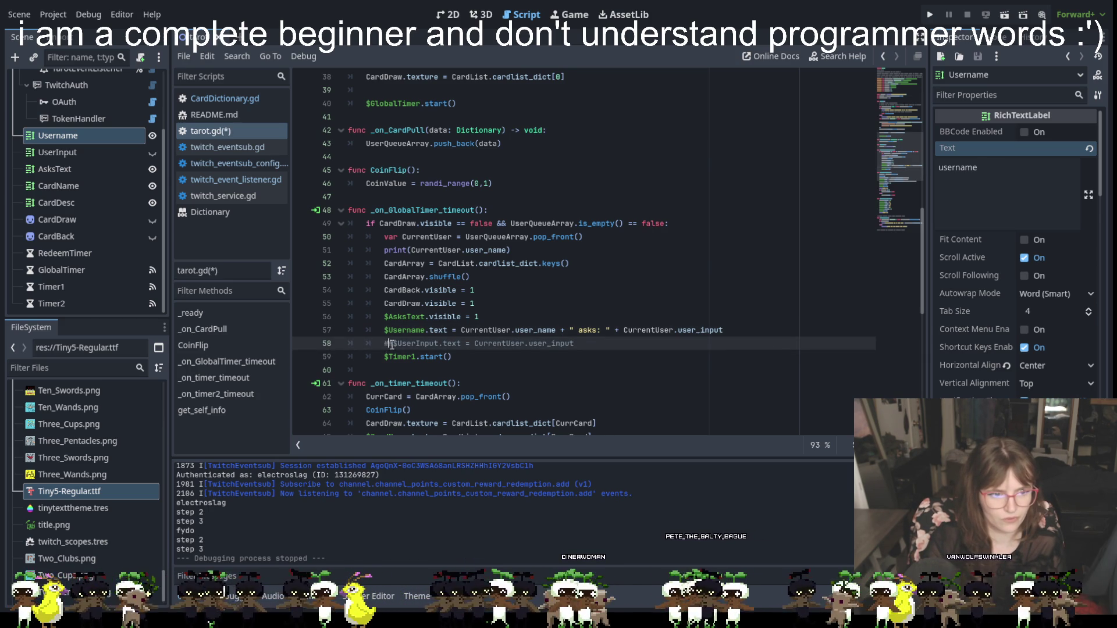
pyautogui.press('BackSpace')
pyautogui.press('BackSpace')
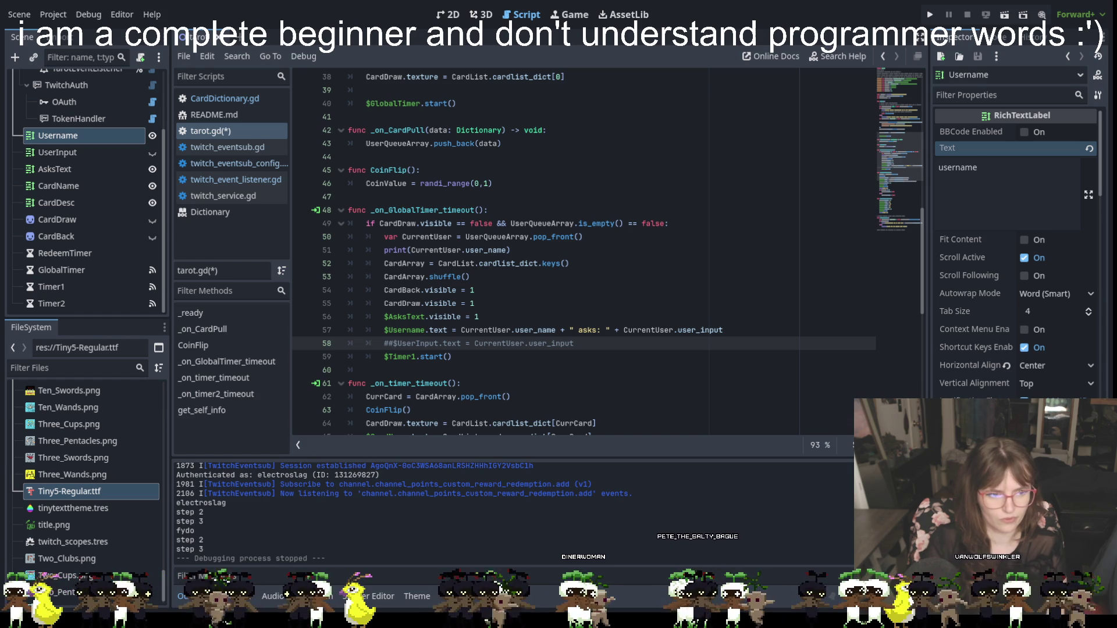
pyautogui.write('$')
pyautogui.click(355, 344)
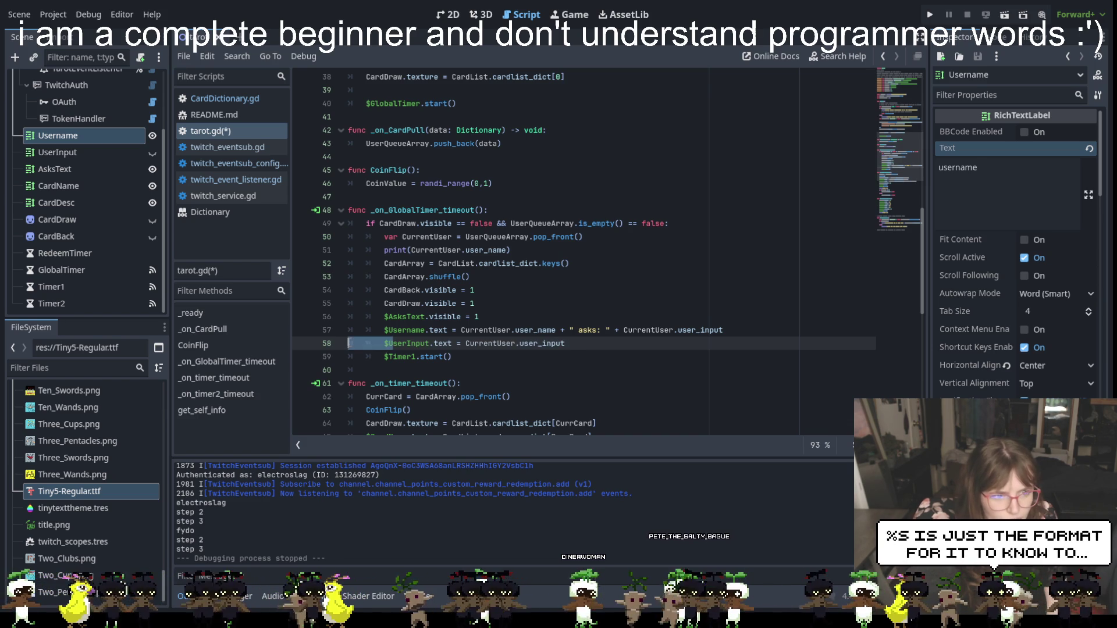
pyautogui.write('##')
# Comment out the old Username assignment and open an empty line below $AsksText.visible = 1.
pyautogui.click(500, 357)
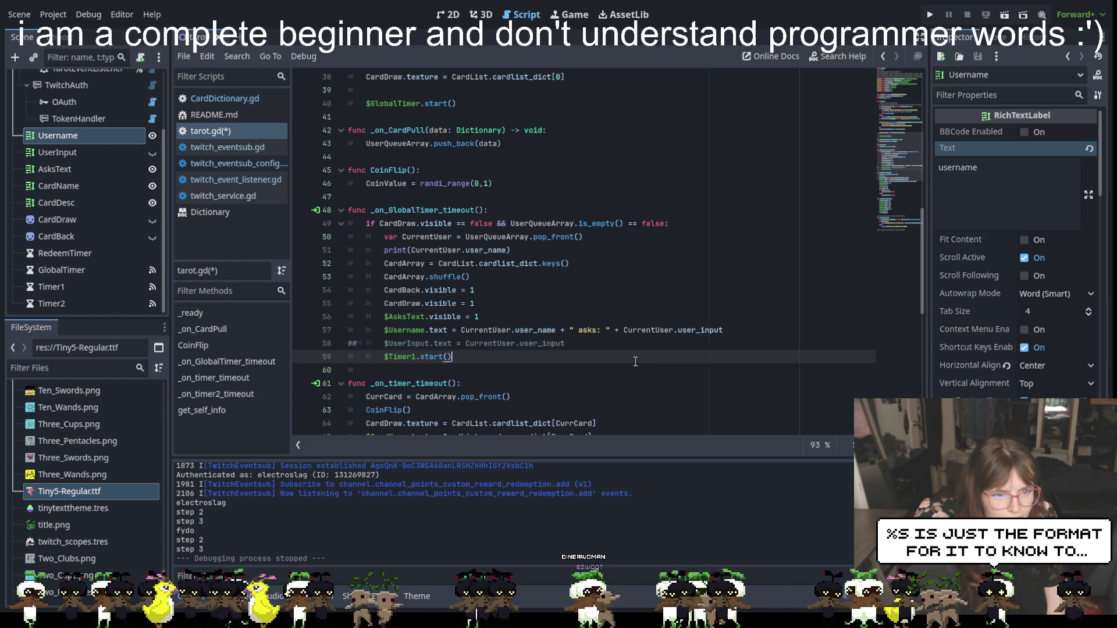
pyautogui.click(746, 329)
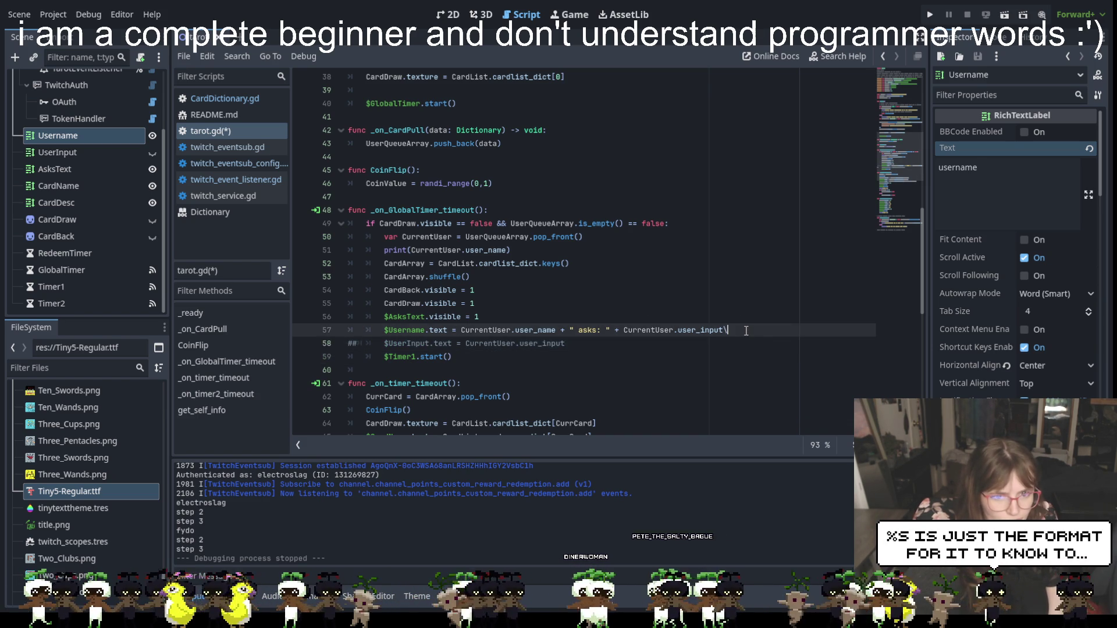
pyautogui.press('Return')
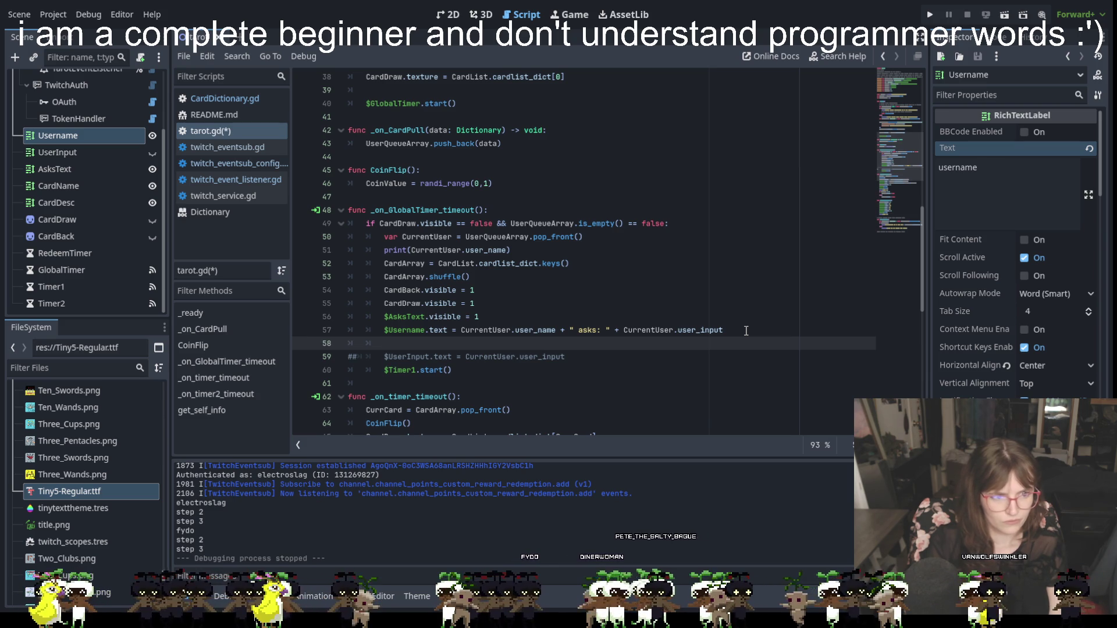
pyautogui.press('BackSpace')
pyautogui.press('BackSpace')
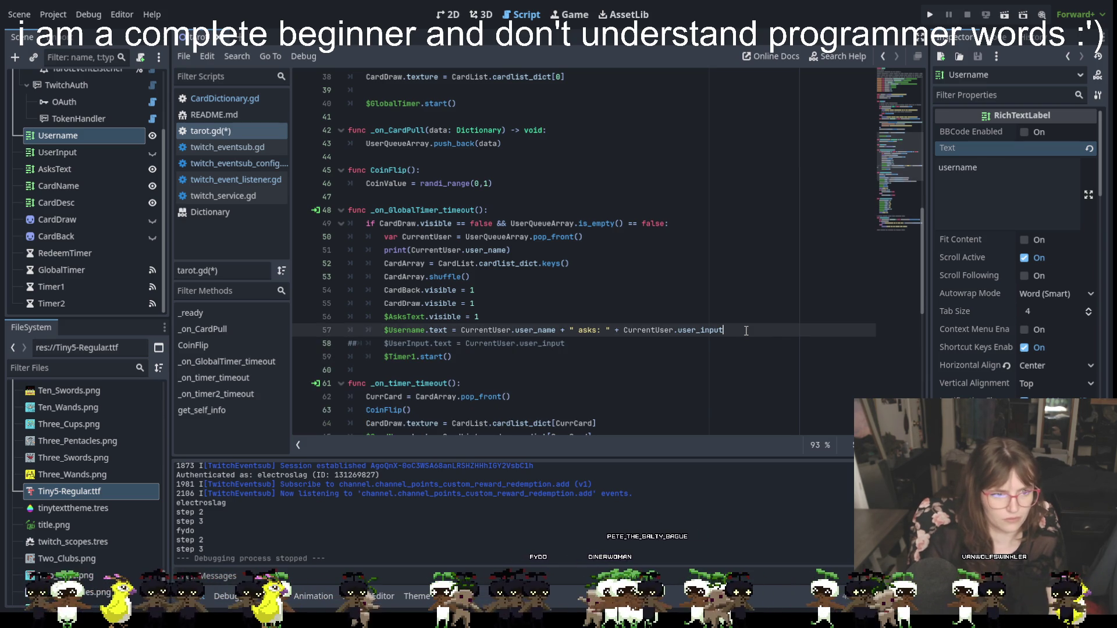
pyautogui.hotkey('ctrl', 'k')
pyautogui.click(520, 316)
pyautogui.press('Return')
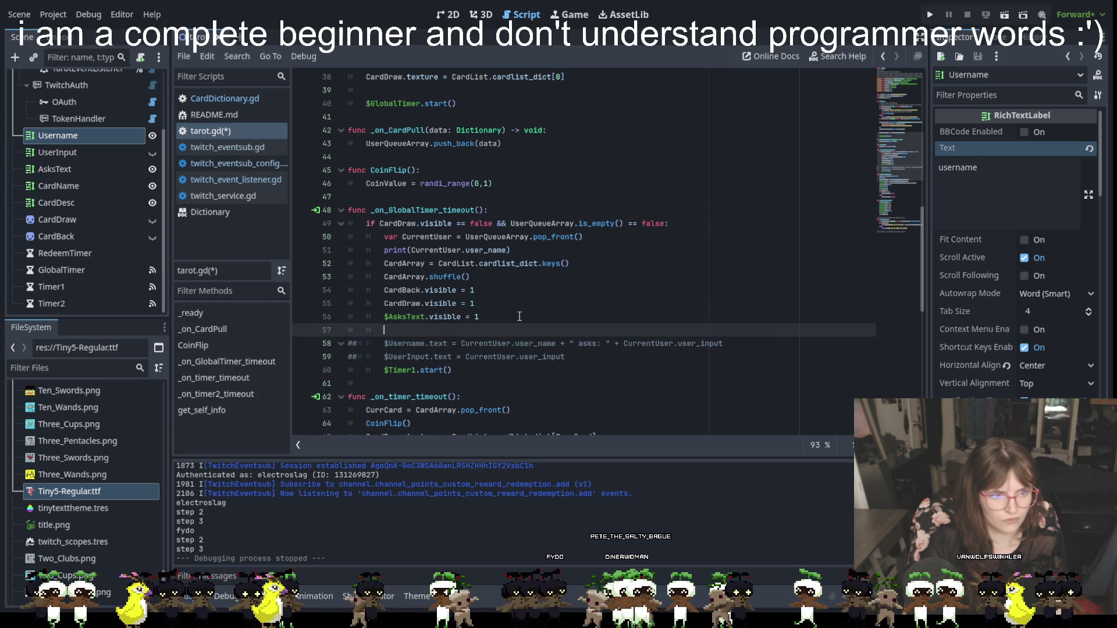
# On the new line, write $Username.text = "%s asks %s" using autocomplete for the node.
pyautogui.write('$')
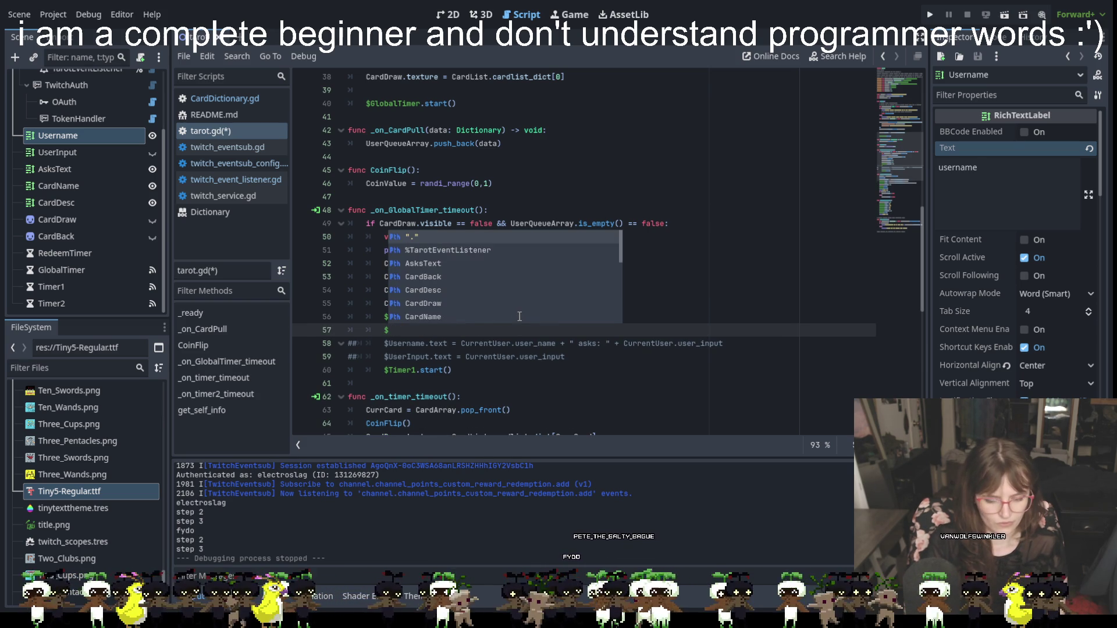
pyautogui.write('Usernm')
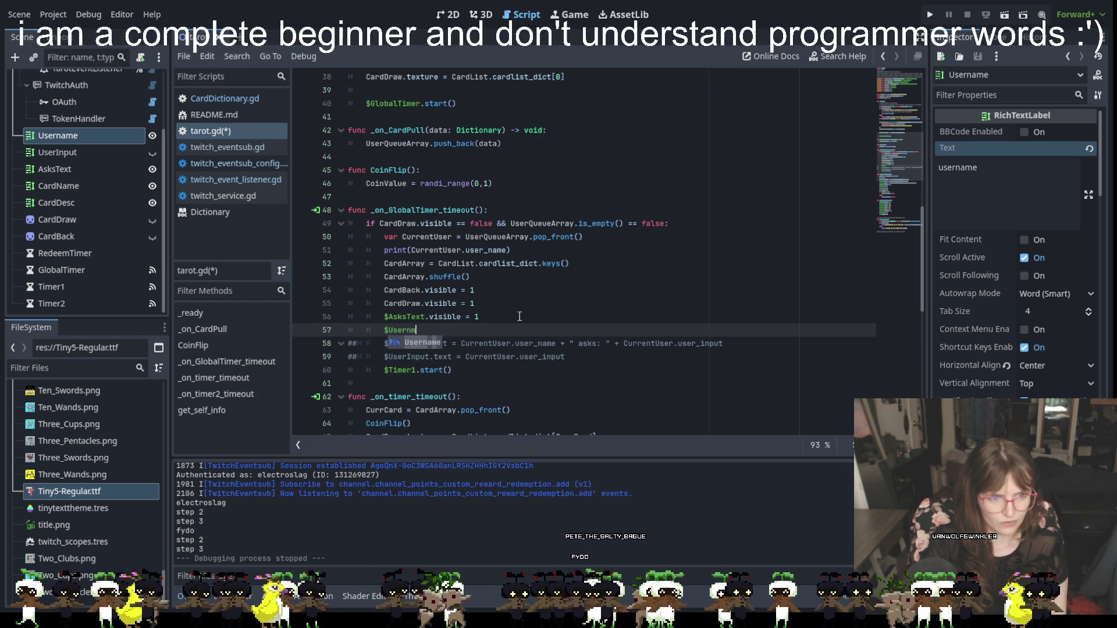
pyautogui.press('Return')
pyautogui.write('.text')
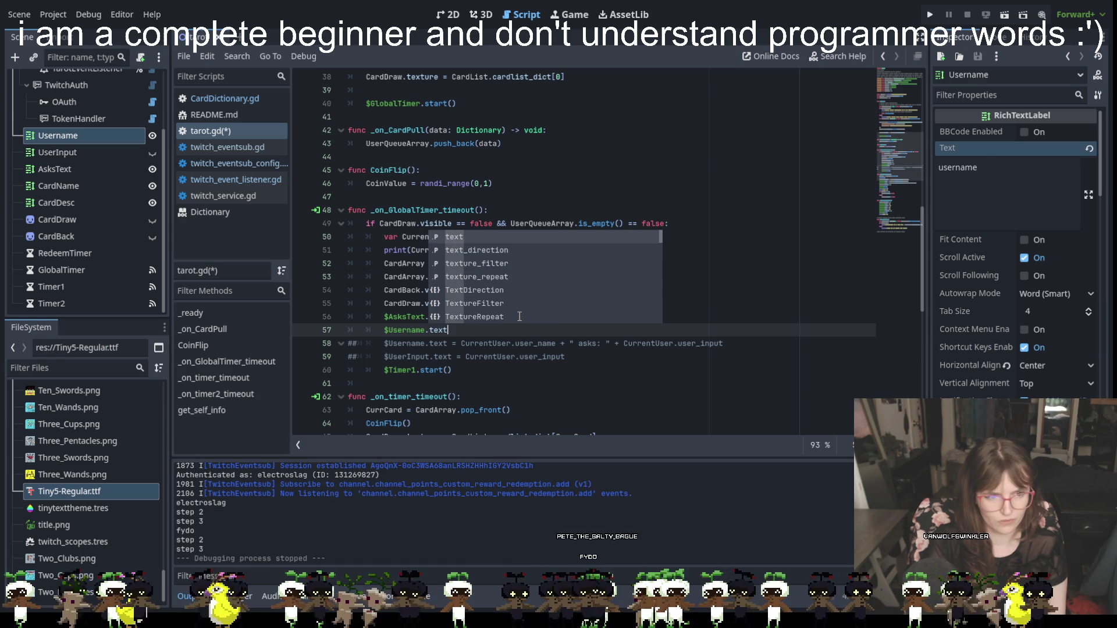
pyautogui.write(' =')
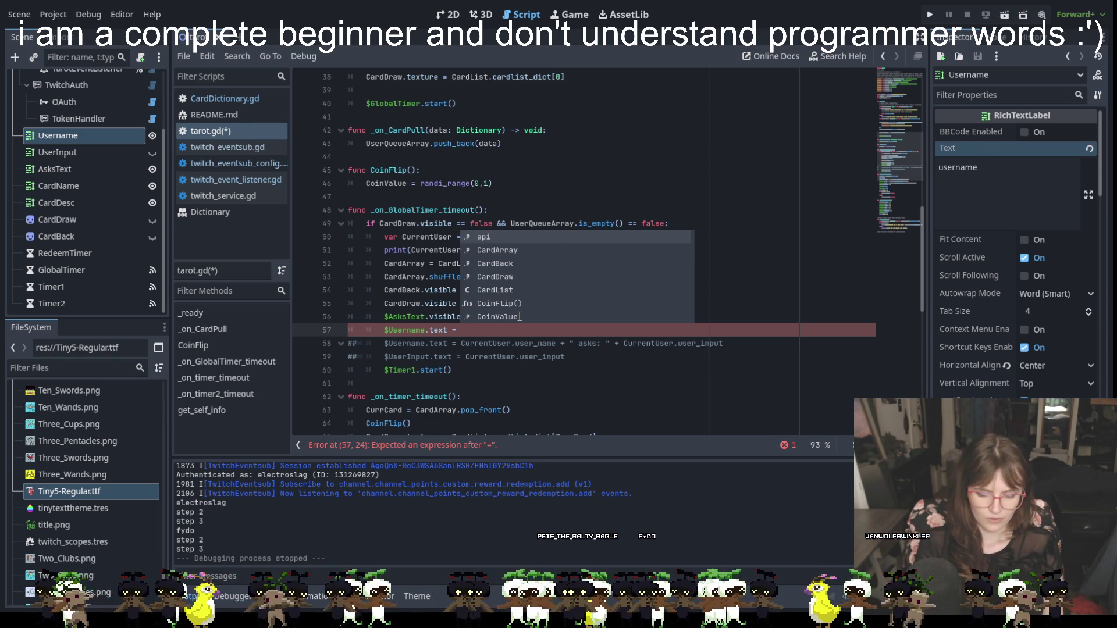
pyautogui.write('"%x')
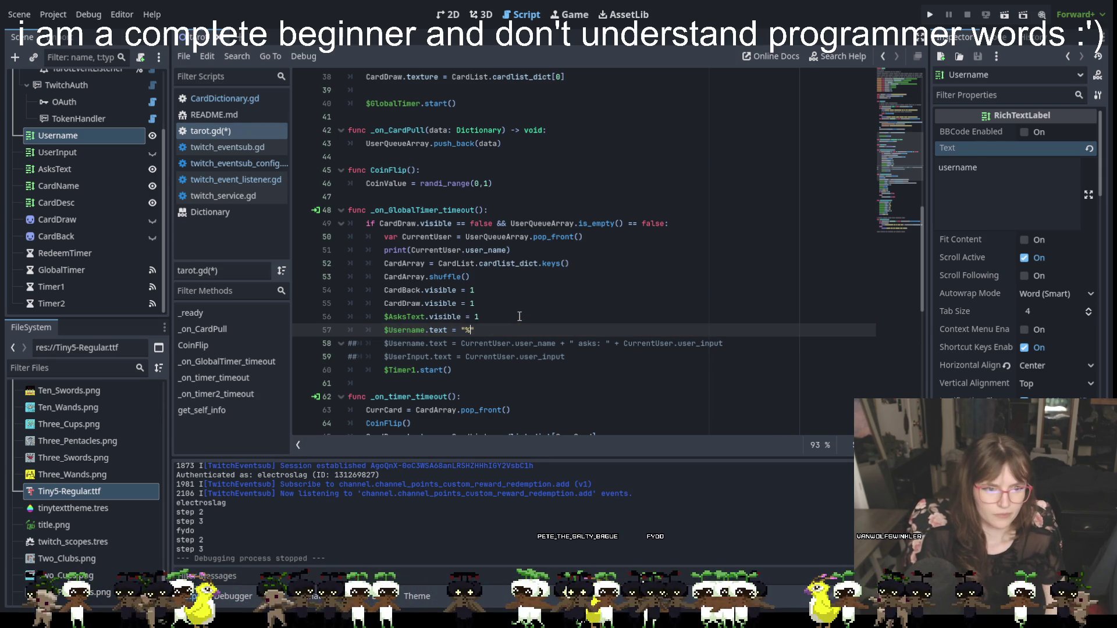
pyautogui.press('BackSpace')
pyautogui.write('s asks')
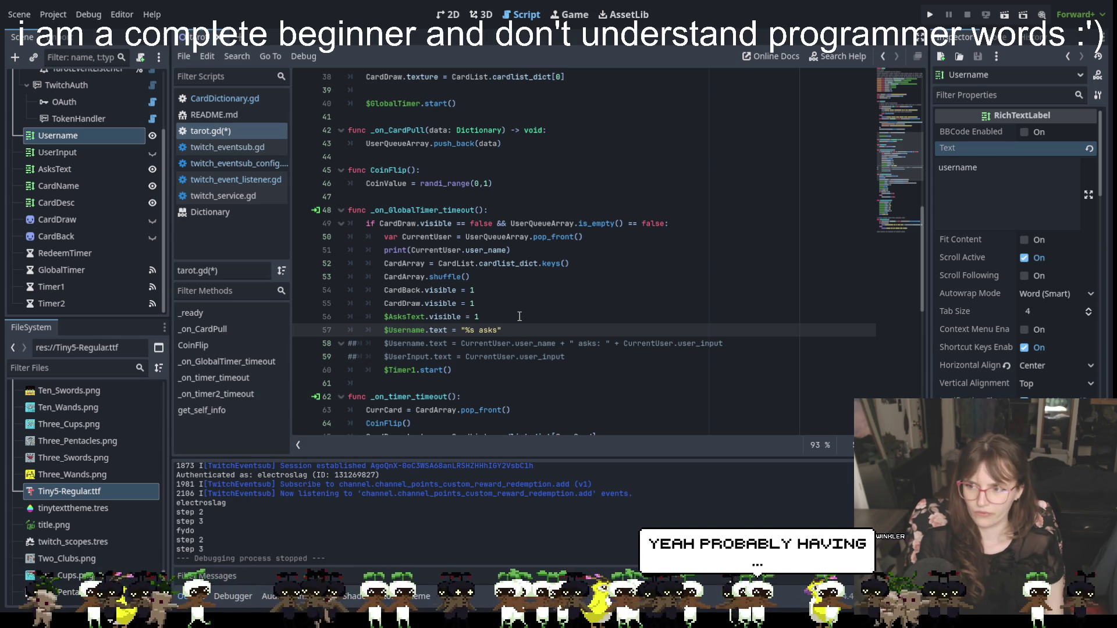
pyautogui.write(' %s')
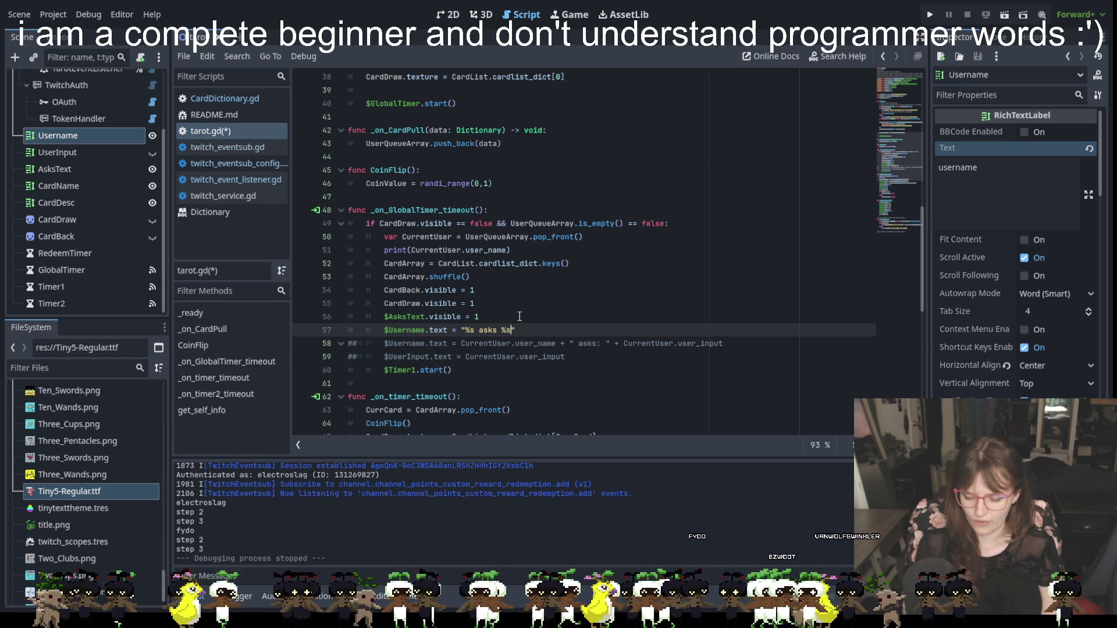
# Add the array [CurrentUser.user_name, CurrentUser.user_input] after the format string on line 57.
pyautogui.write('[')
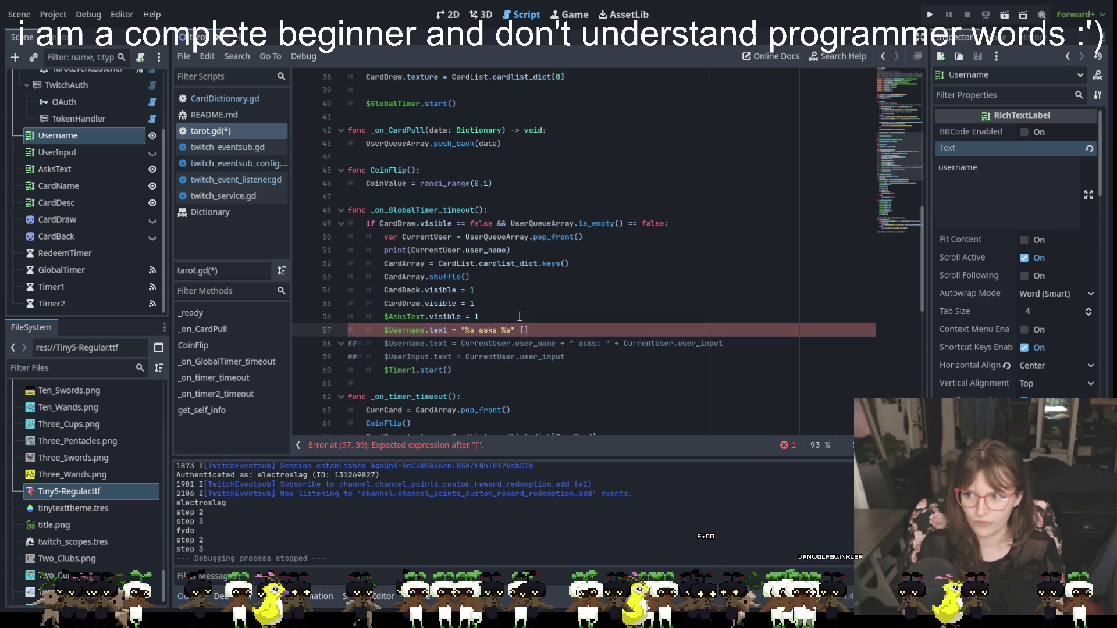
pyautogui.write('c')
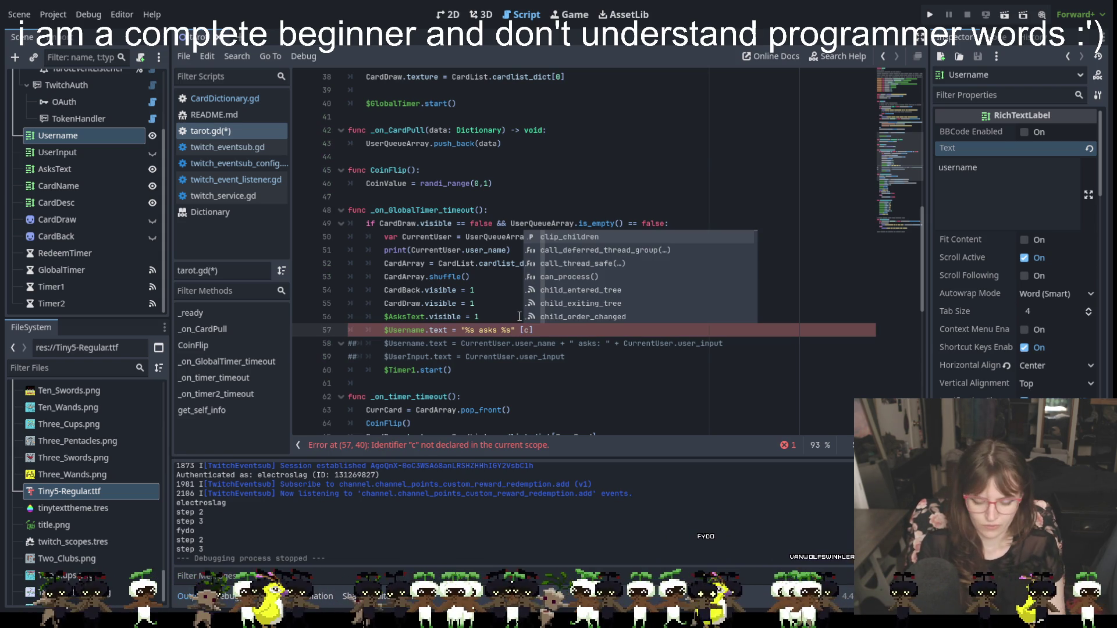
pyautogui.press('BackSpace')
pyautogui.write('Current')
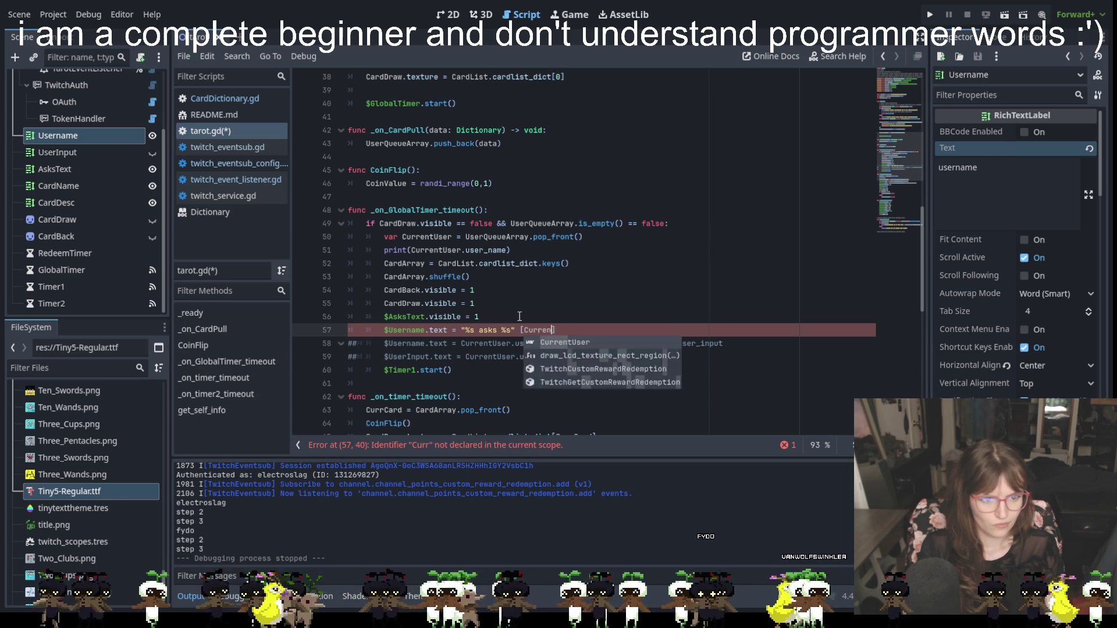
pyautogui.press('Return')
pyautogui.write('.')
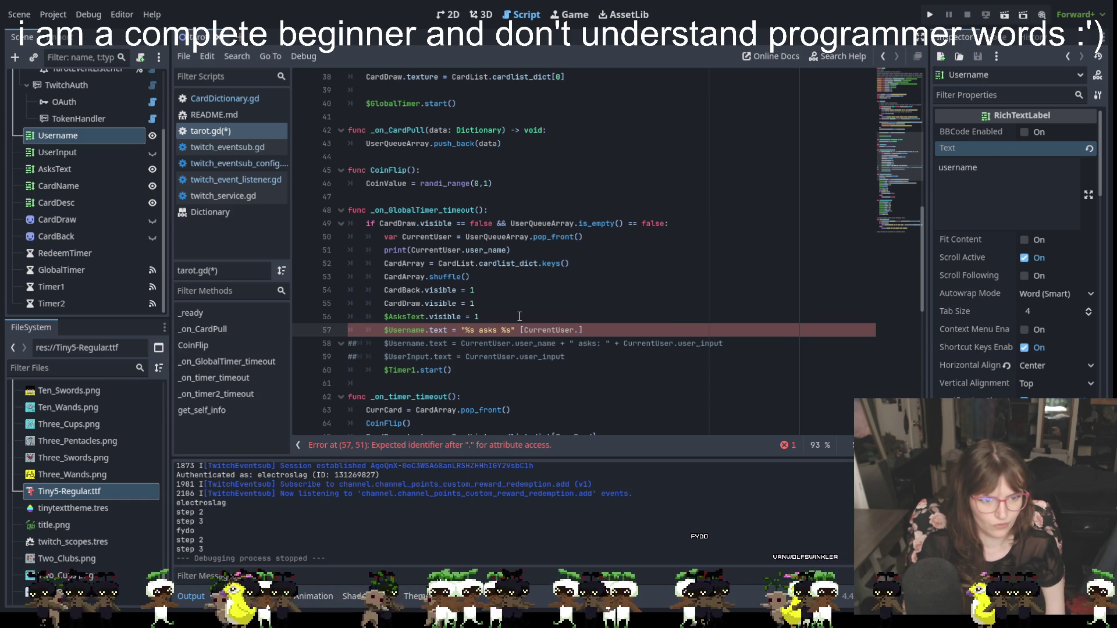
pyautogui.write('user_')
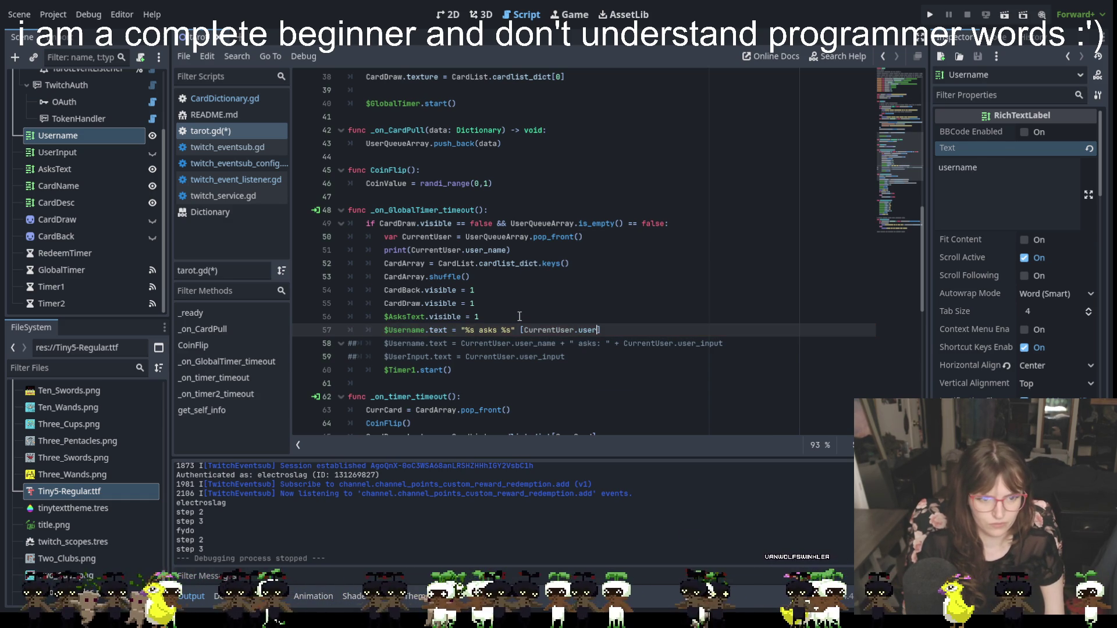
pyautogui.write('name, currentu')
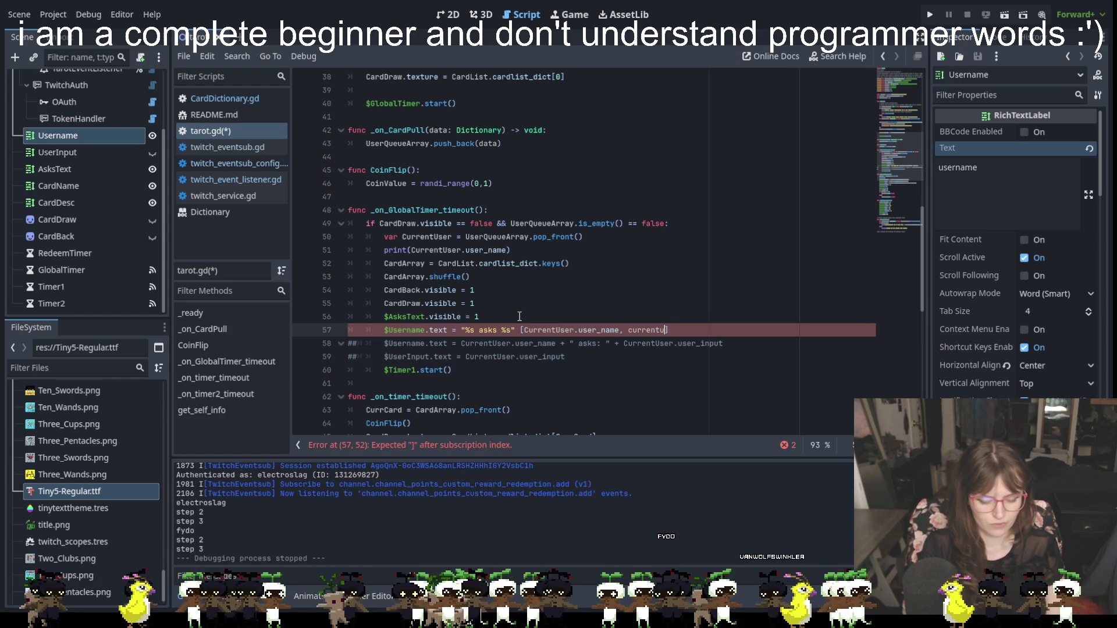
pyautogui.press('BackSpace')
pyautogui.press('BackSpace')
pyautogui.press('BackSpace')
pyautogui.press('BackSpace')
pyautogui.press('BackSpace')
pyautogui.press('BackSpace')
pyautogui.write('CurrentUser.us')
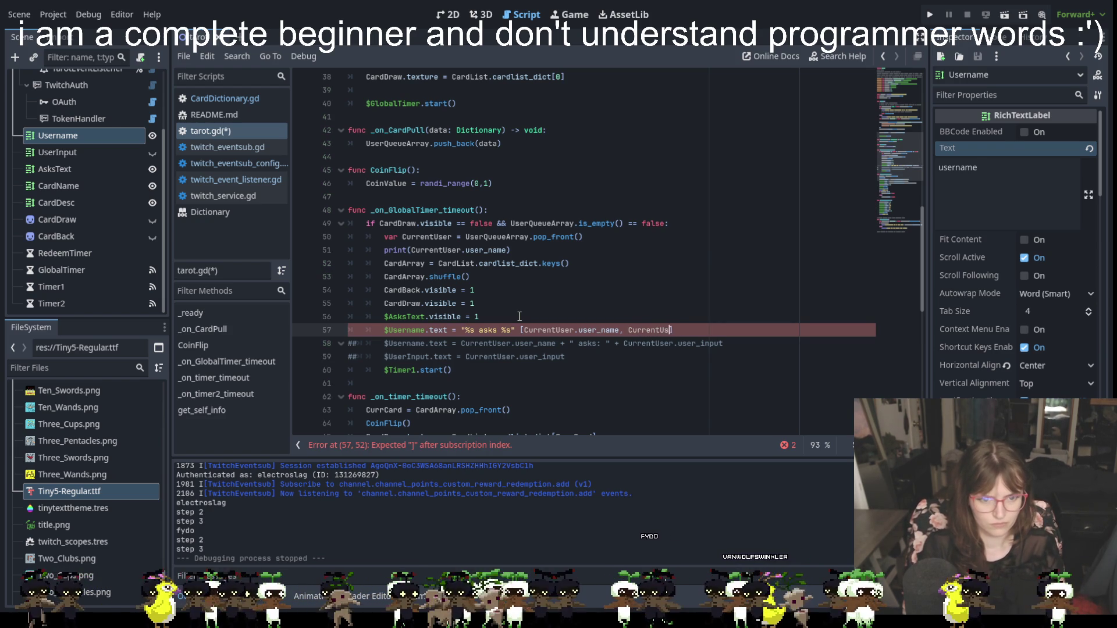
pyautogui.write('er.')
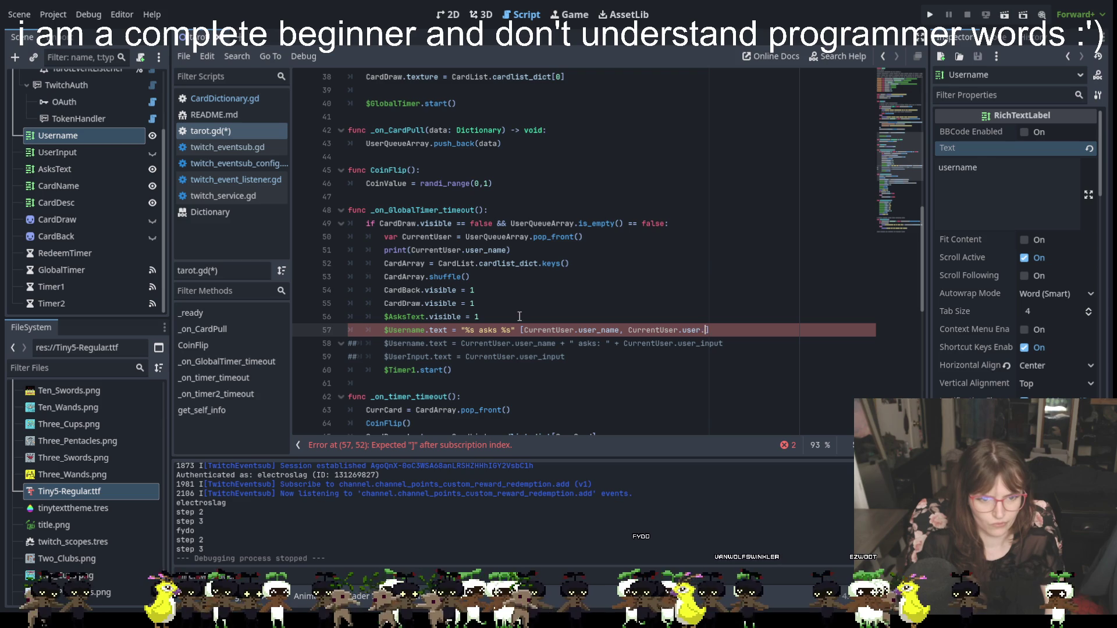
pyautogui.write('inp')
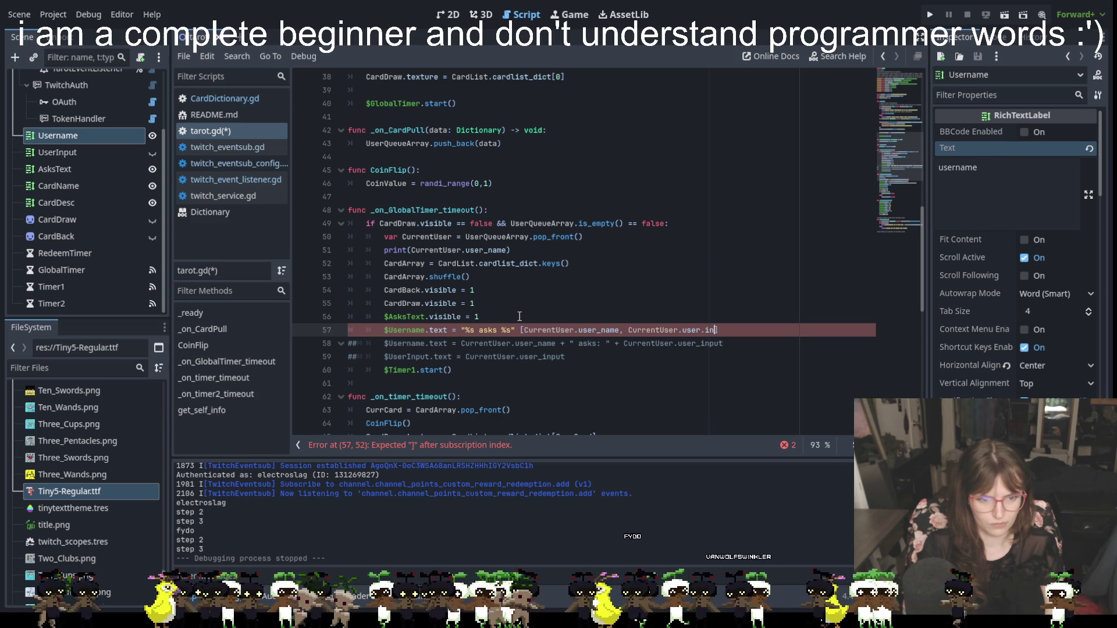
pyautogui.press('BackSpace')
pyautogui.press('BackSpace')
pyautogui.press('BackSpace')
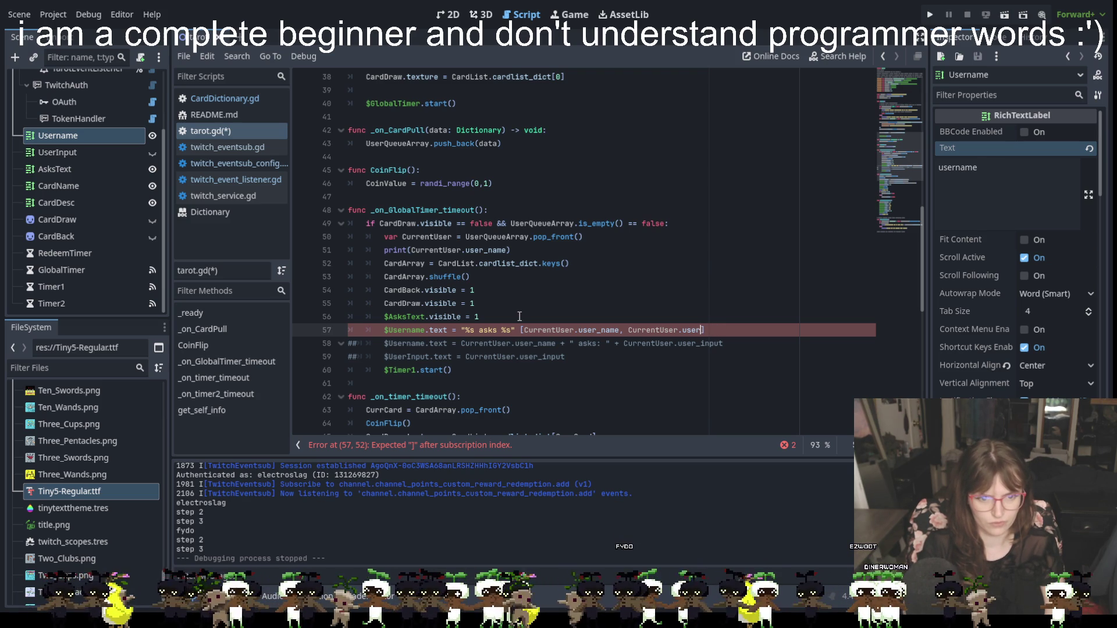
pyautogui.write(']_in')
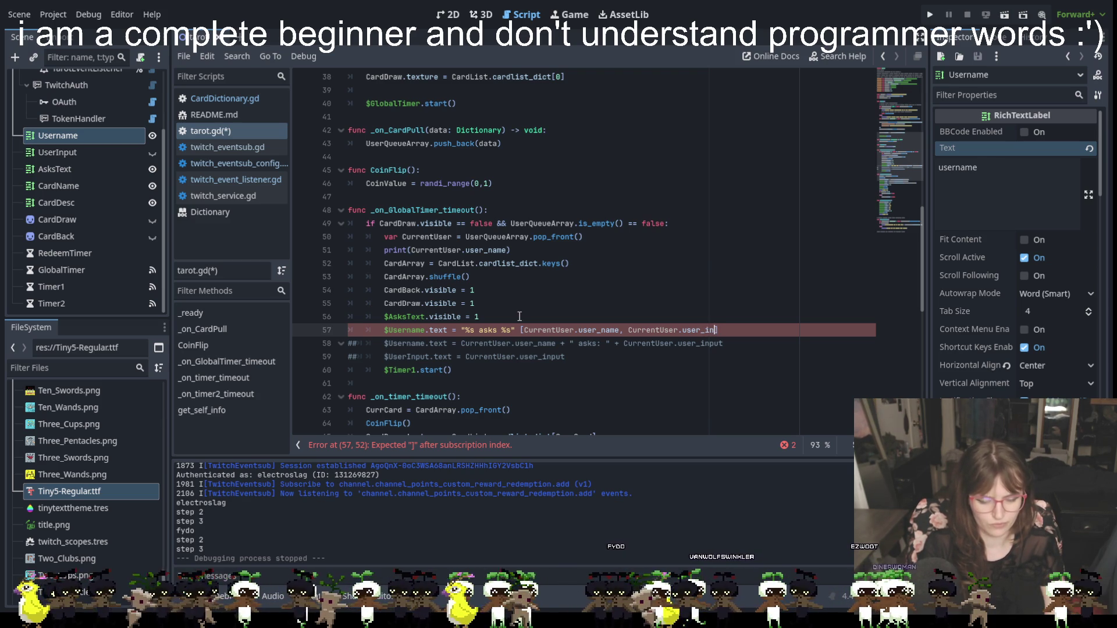
pyautogui.write('put')
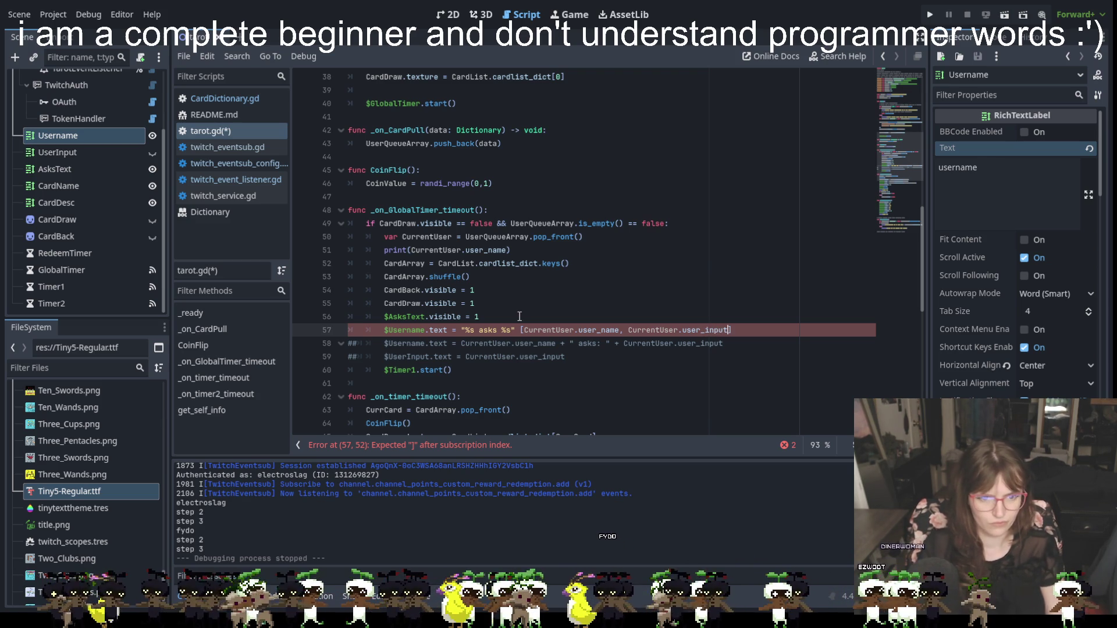
pyautogui.click(739, 385)
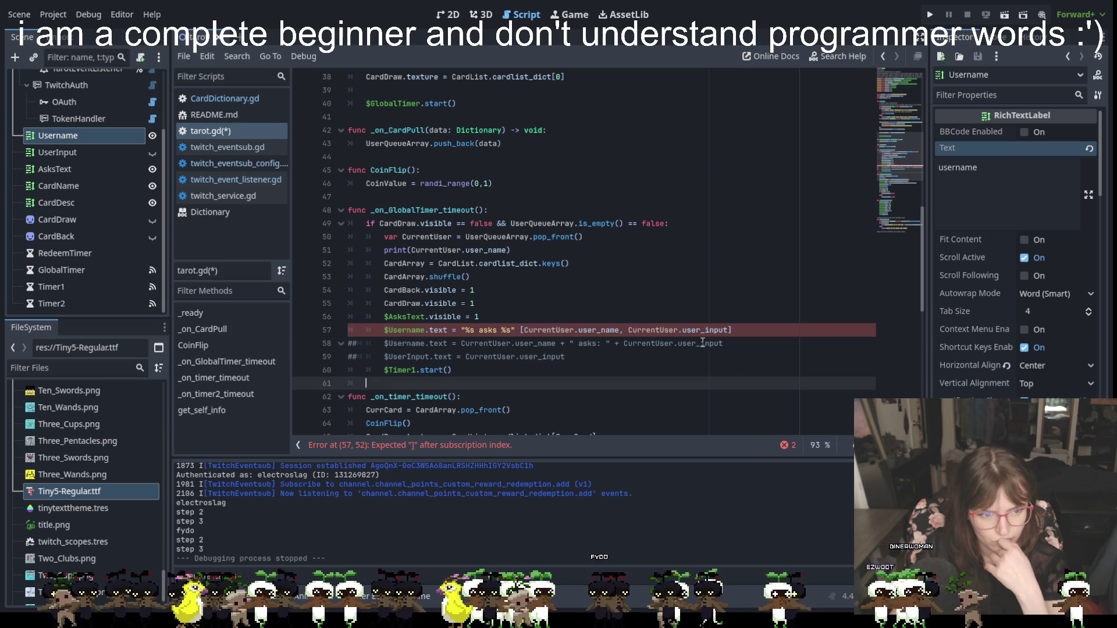
# Insert the % operator before the square-bracket array so line 57 compiles, then run the project.
pyautogui.click(543, 327)
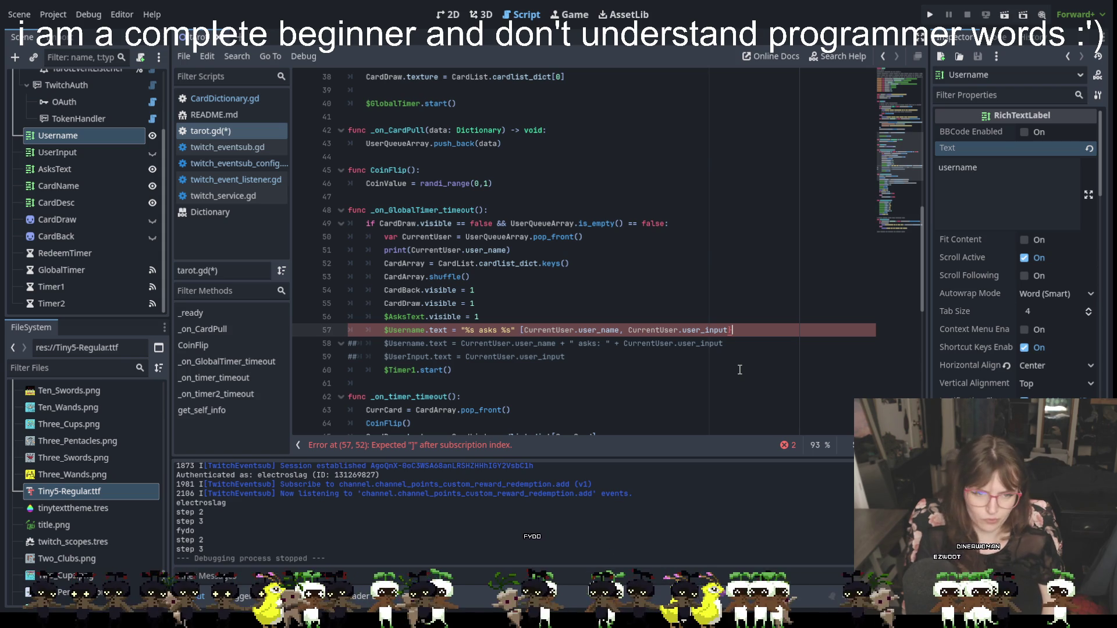
pyautogui.click(523, 330)
pyautogui.press('BackSpace')
pyautogui.write('{')
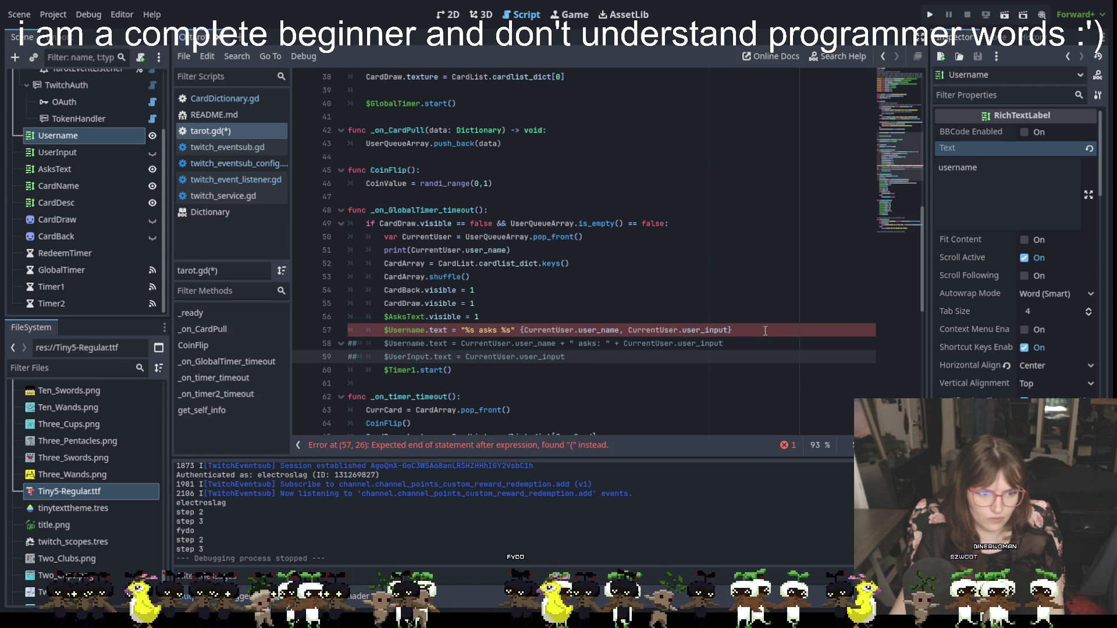
pyautogui.click(776, 327)
pyautogui.press('BackSpace')
pyautogui.write('}')
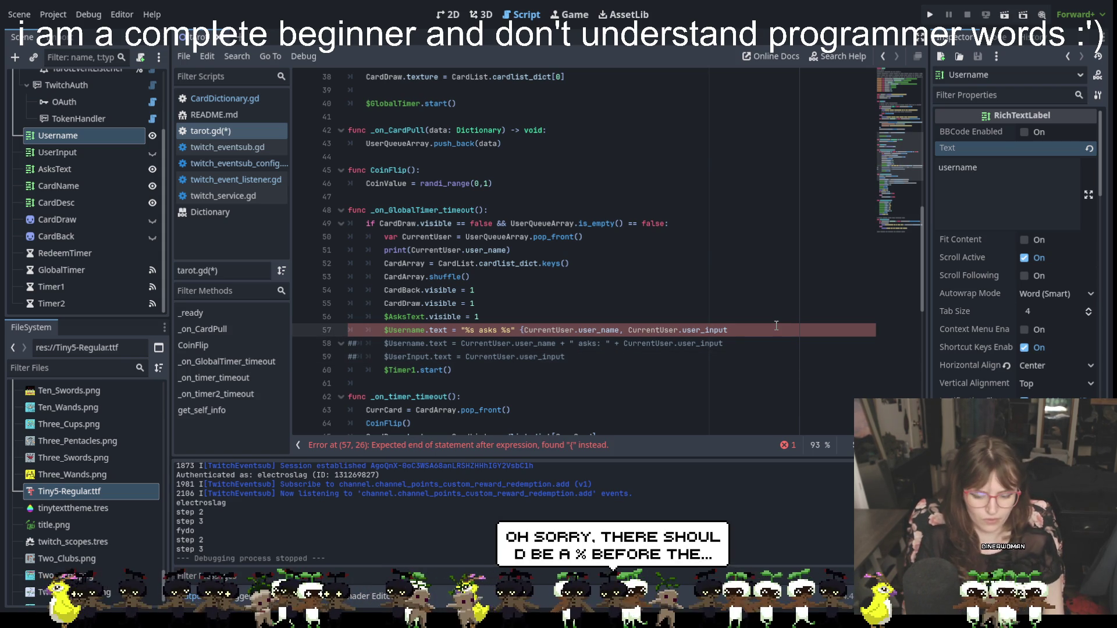
pyautogui.hotkey('ctrl', 'z')
pyautogui.click(522, 330)
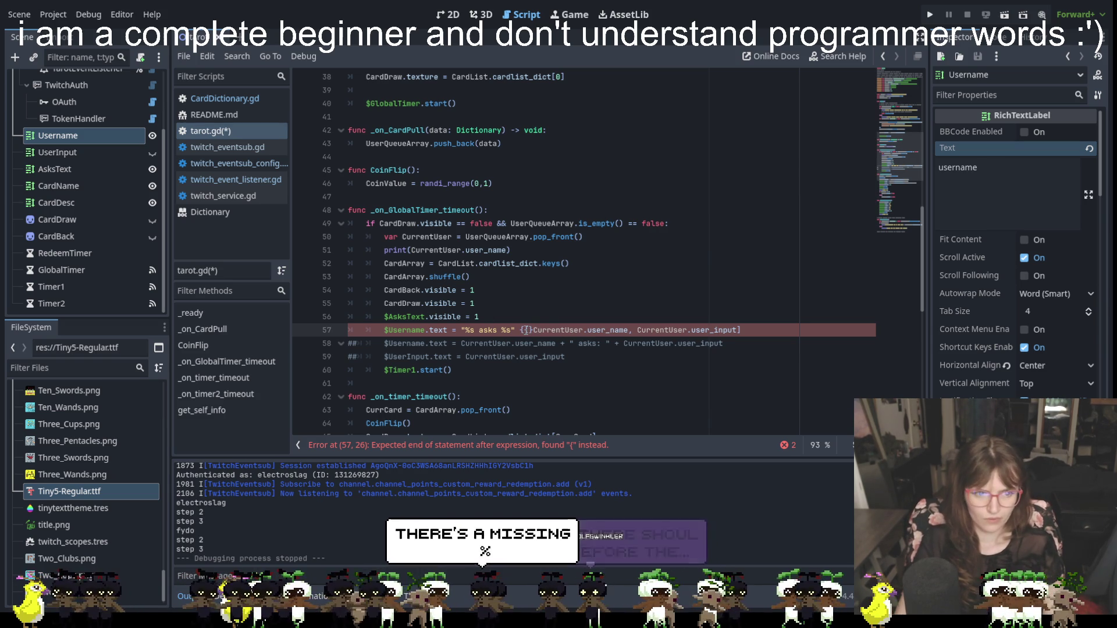
pyautogui.press('BackSpace')
pyautogui.hotkey('ctrl', 'z')
pyautogui.write('[')
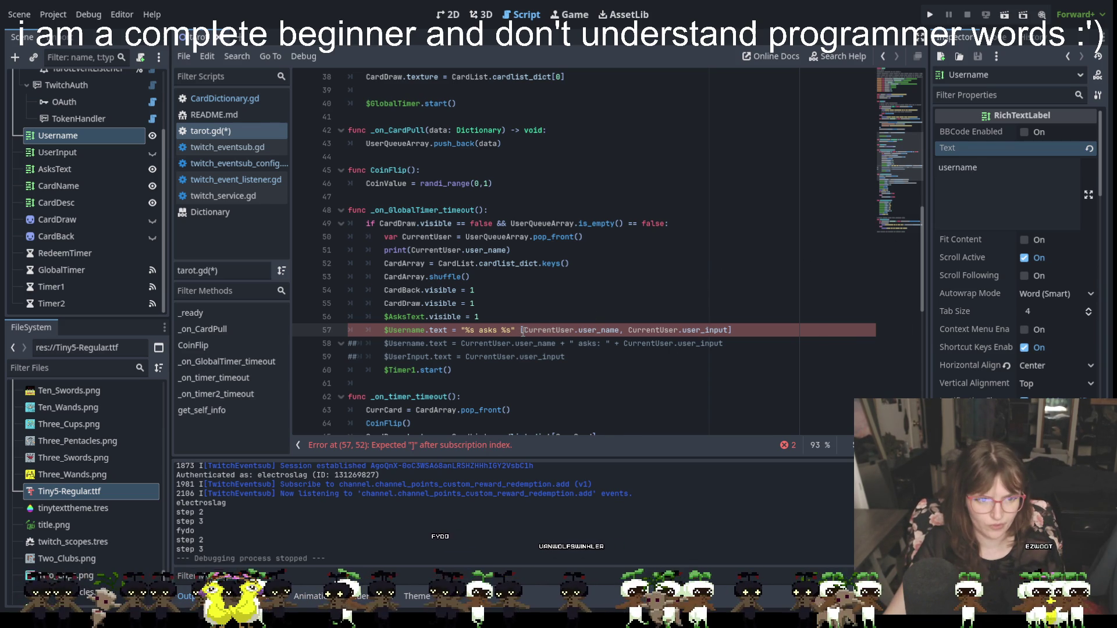
pyautogui.write('%')
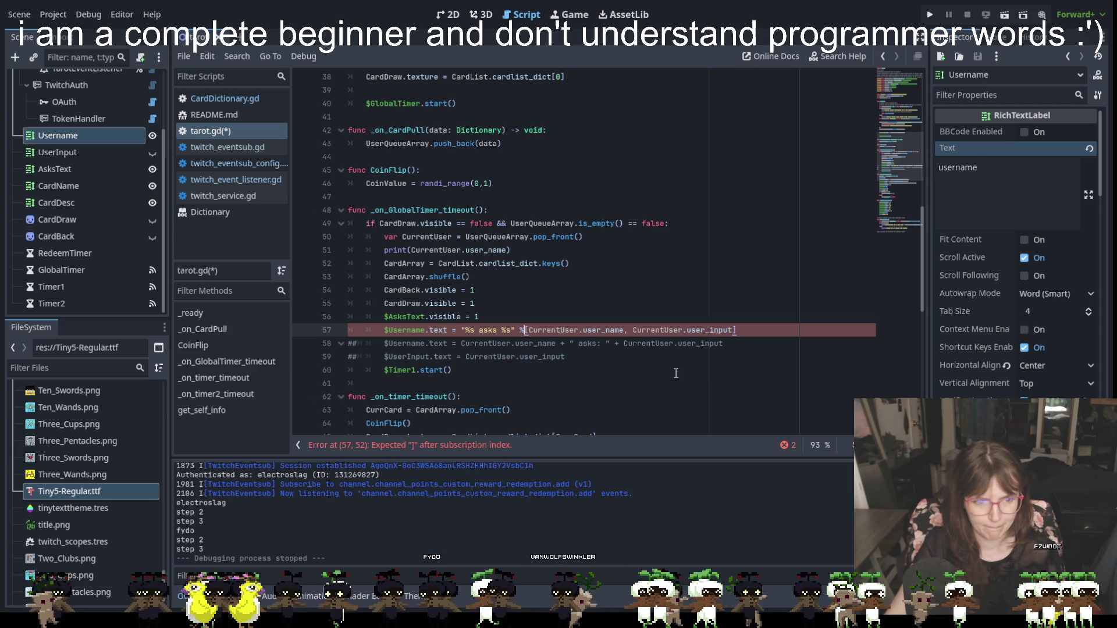
pyautogui.click(707, 371)
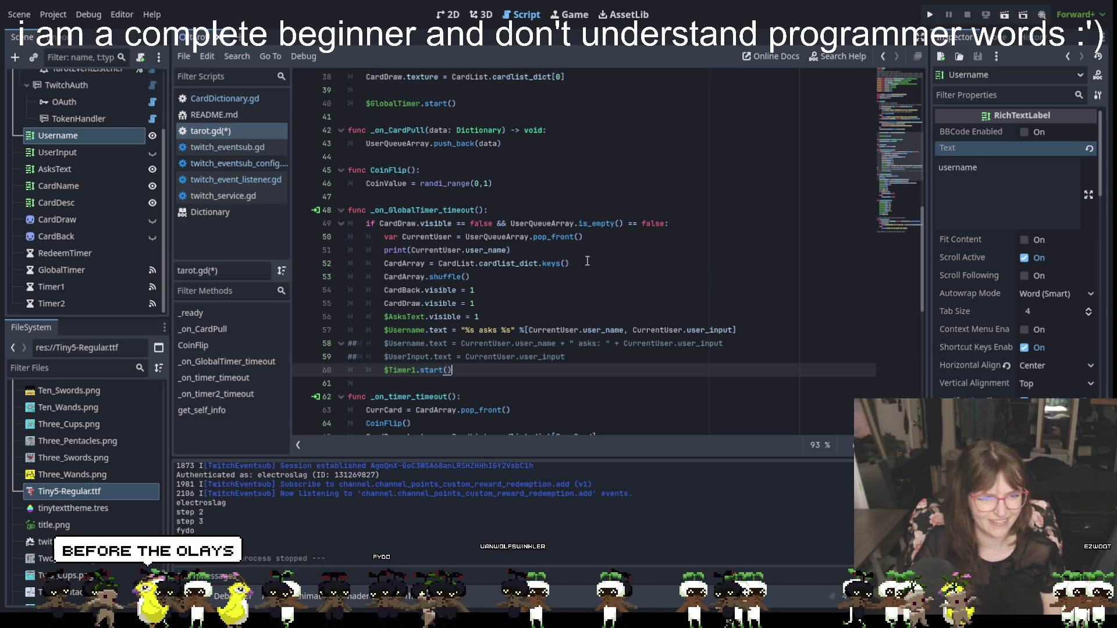
pyautogui.click(929, 17)
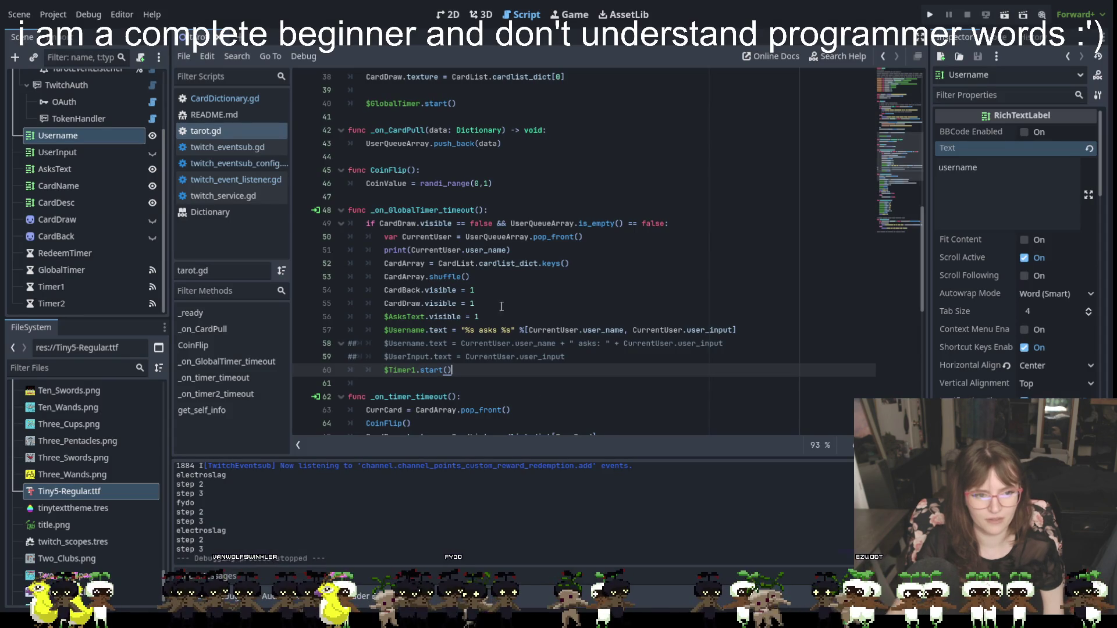
# Move the cursor up toward the old, commented-out Username assignment lines.
pyautogui.press('Up')
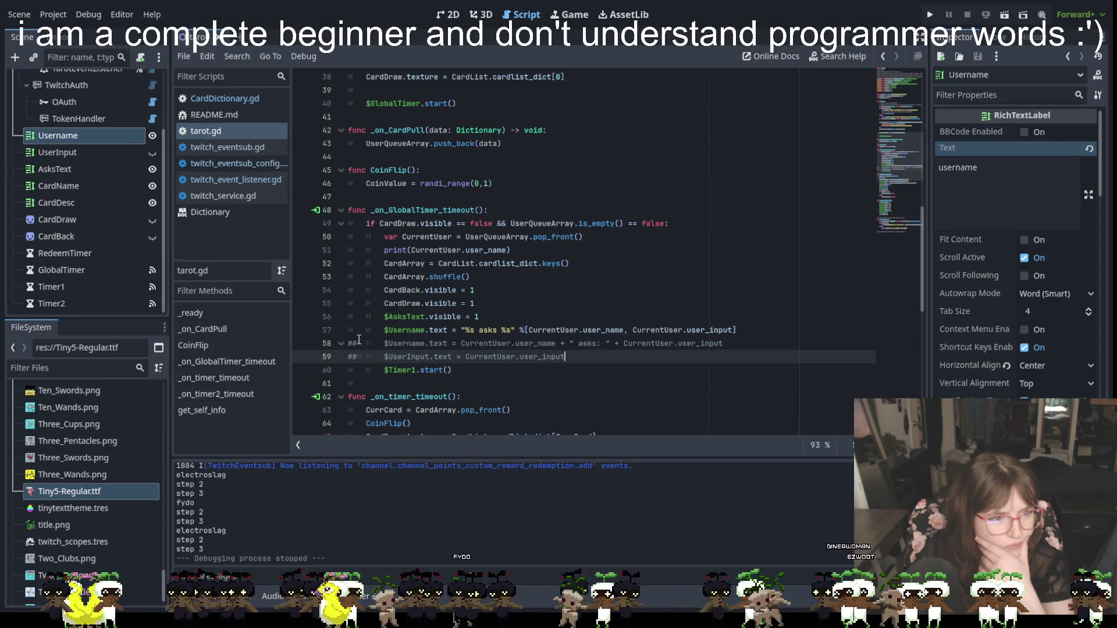
# Insert a '##old code' comment line below the Username line 57.
pyautogui.click(767, 333)
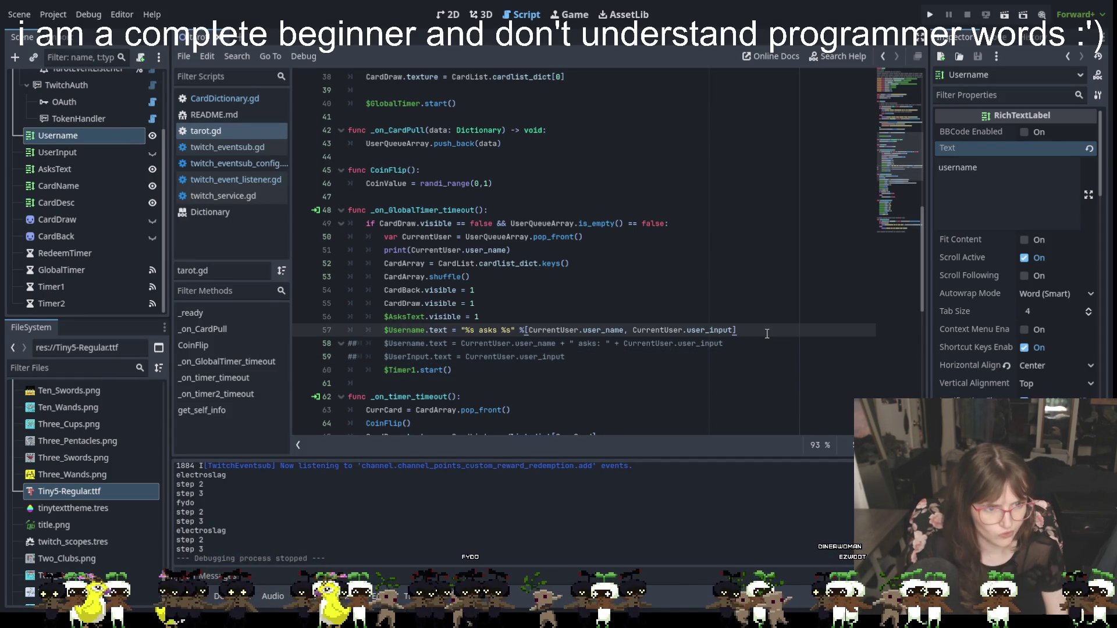
pyautogui.press('Return')
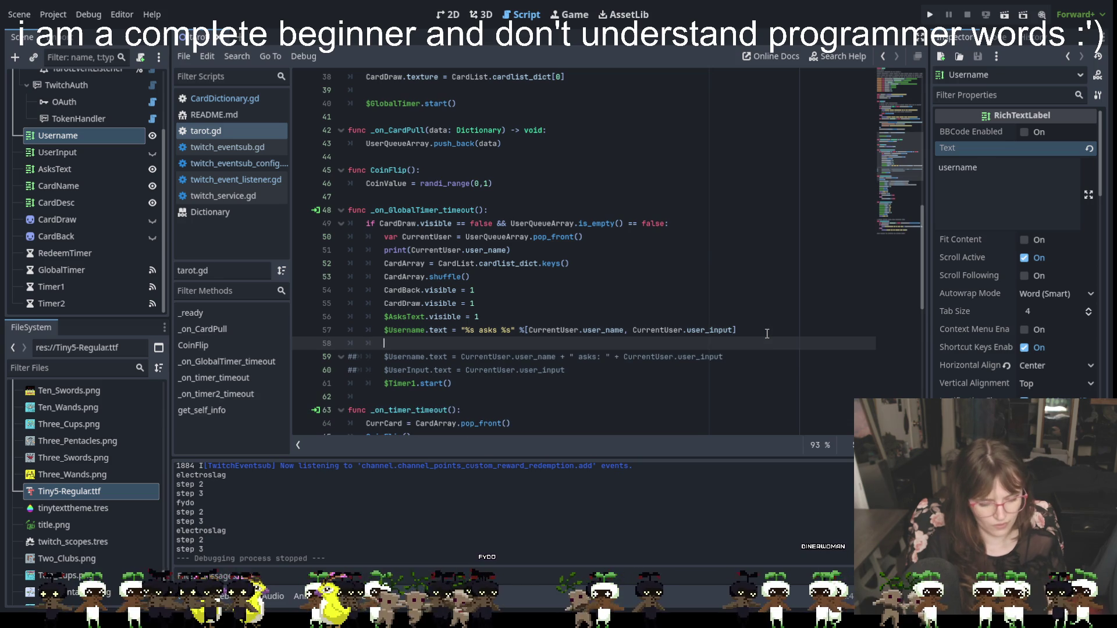
pyautogui.press('BackSpace')
pyautogui.press('BackSpace')
pyautogui.write('##old c')
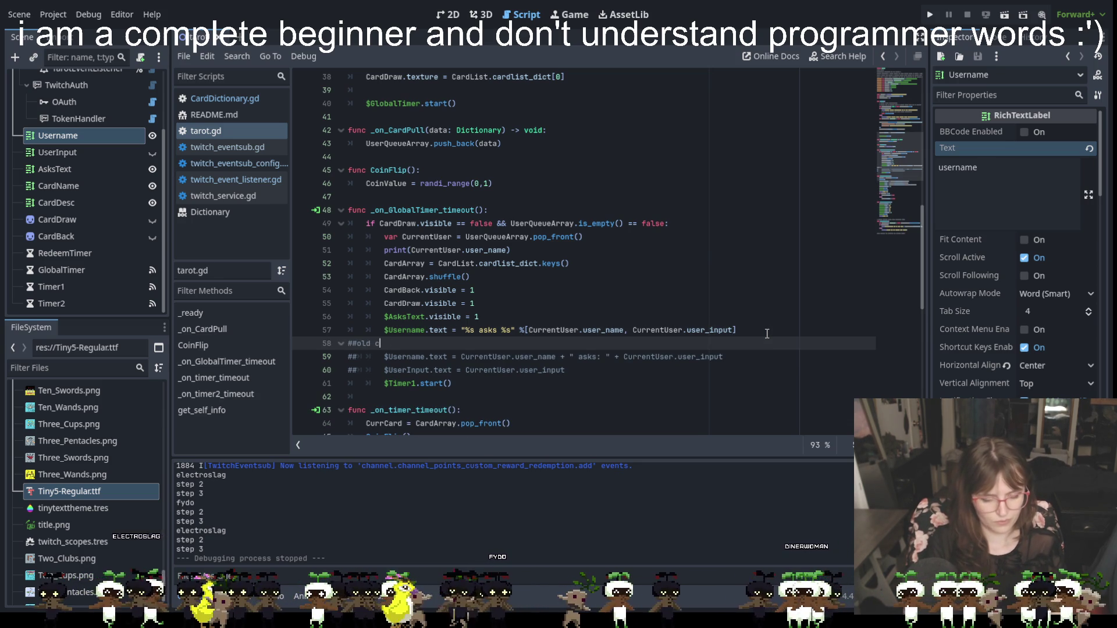
pyautogui.write('ode')
pyautogui.press('Return')
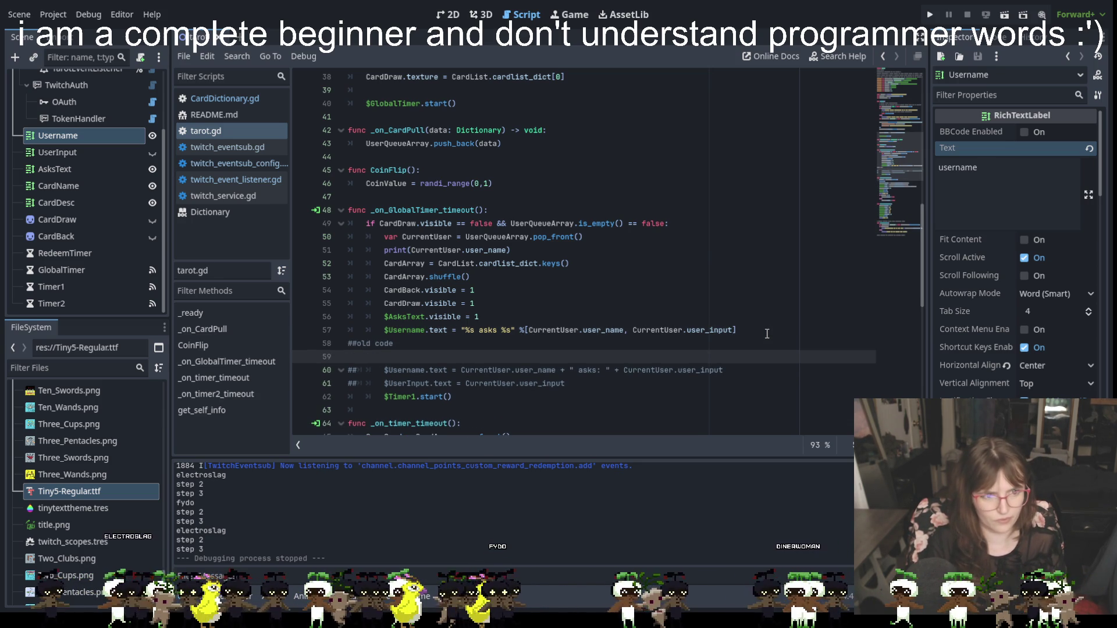
pyautogui.press('BackSpace')
# Above the Username line, add the comment '## the %s is how the string calls the information from the array directly after'.
pyautogui.click(523, 315)
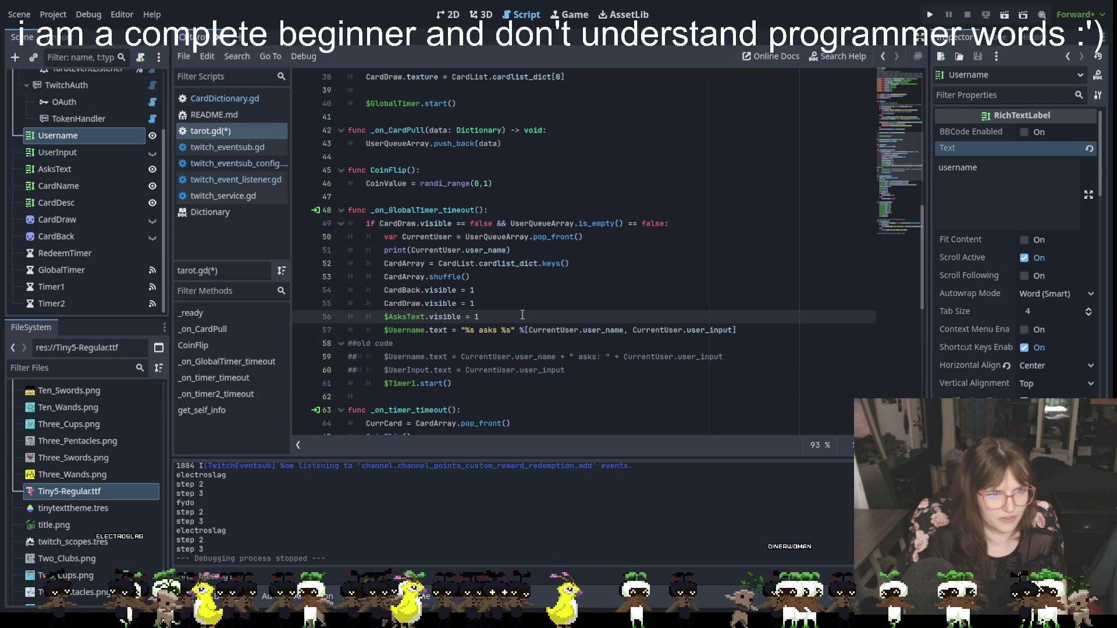
pyautogui.press('Return')
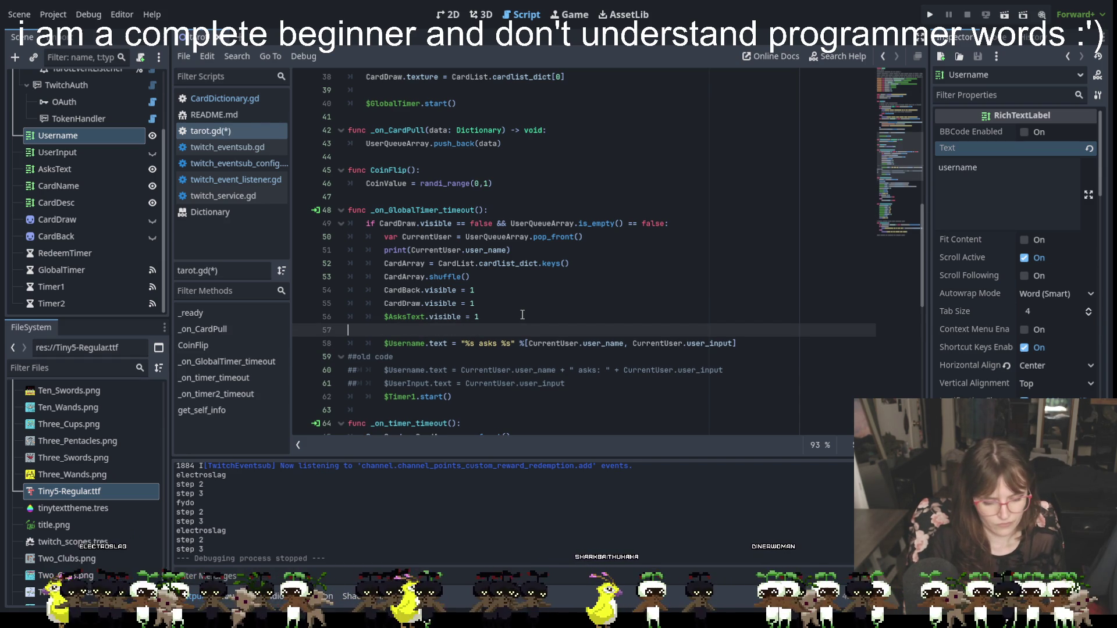
pyautogui.write('## the ')
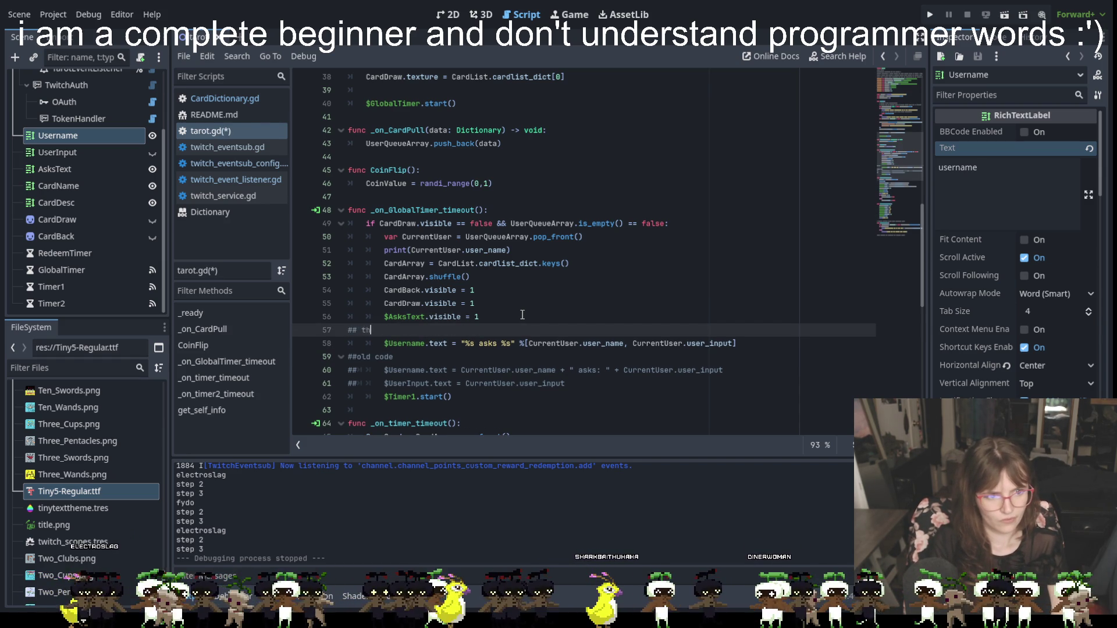
pyautogui.write('%')
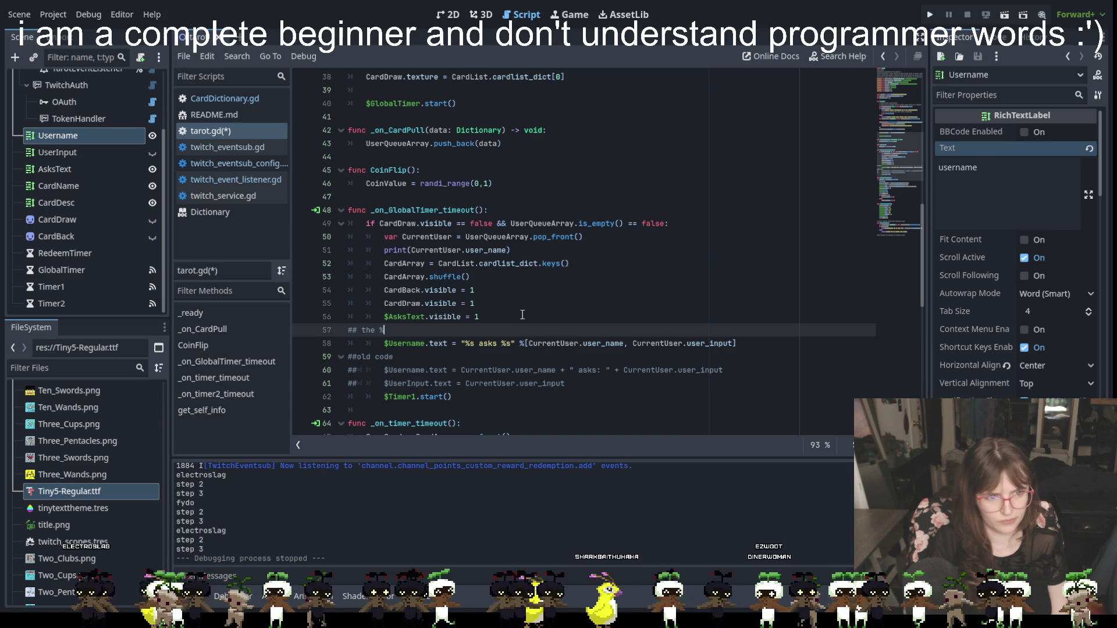
pyautogui.write('s s h')
pyautogui.press('BackSpace')
pyautogui.press('BackSpace')
pyautogui.press('BackSpace')
pyautogui.write('is how the string calls the ')
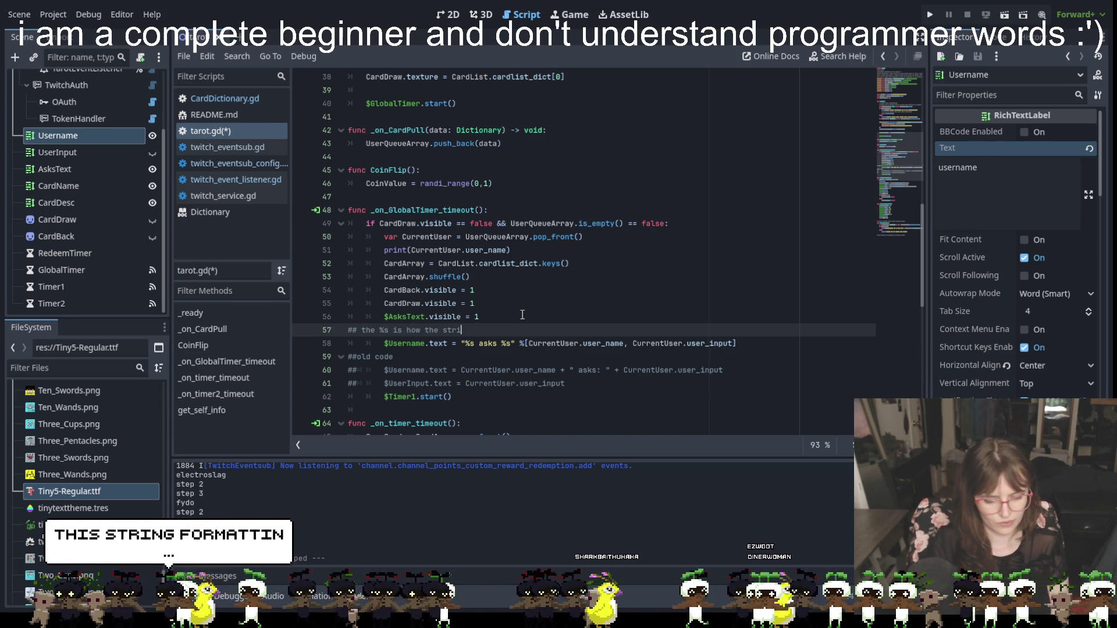
pyautogui.write('inf')
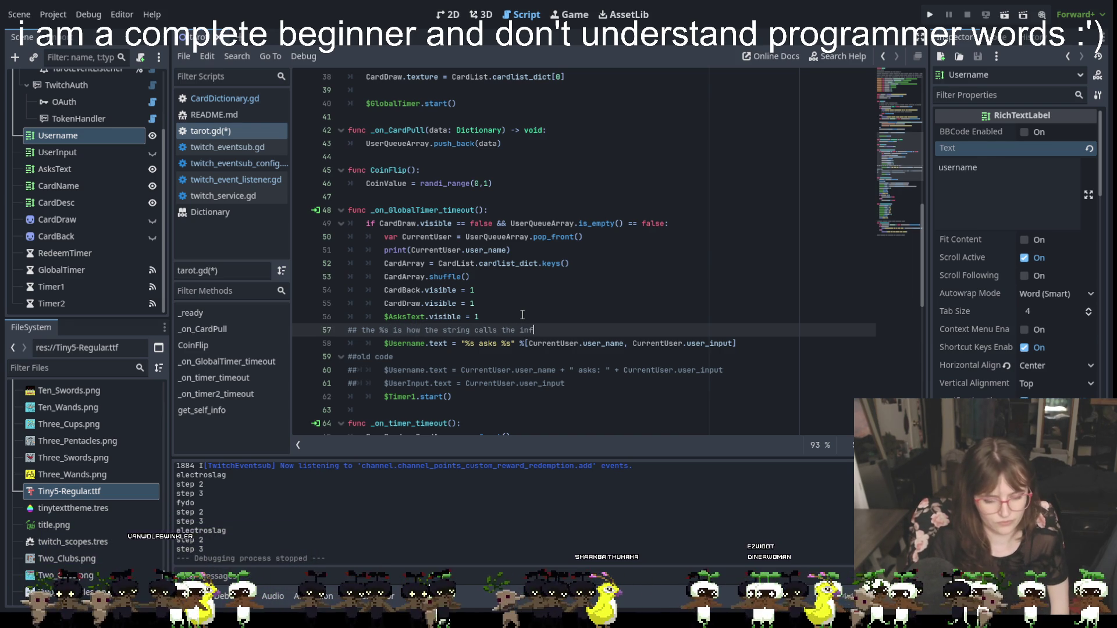
pyautogui.write('ormation from the a')
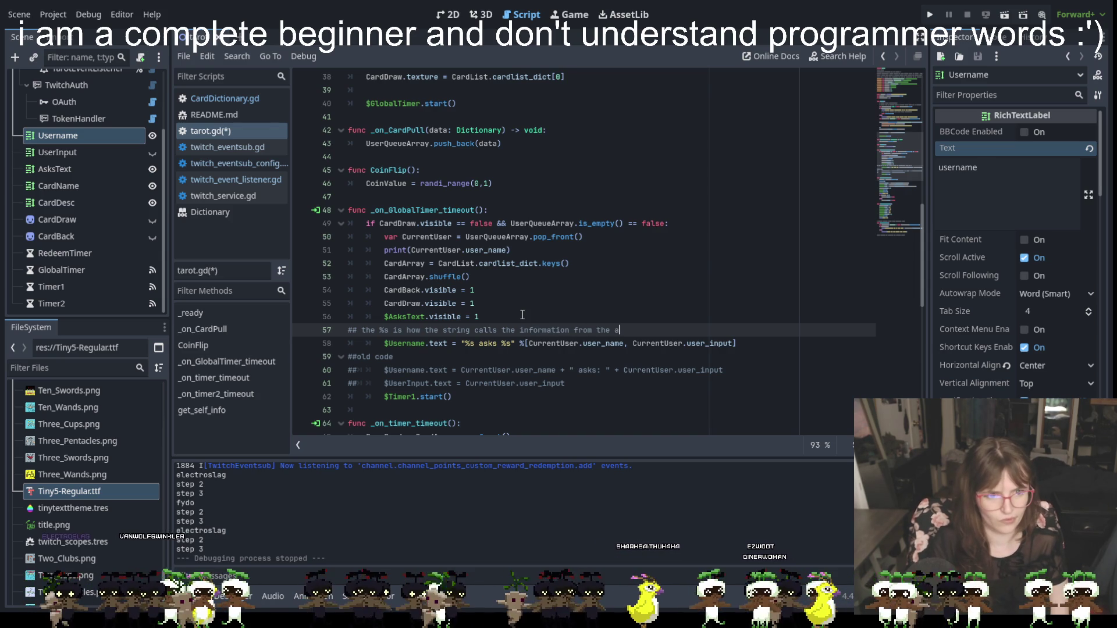
pyautogui.write('rray directly after')
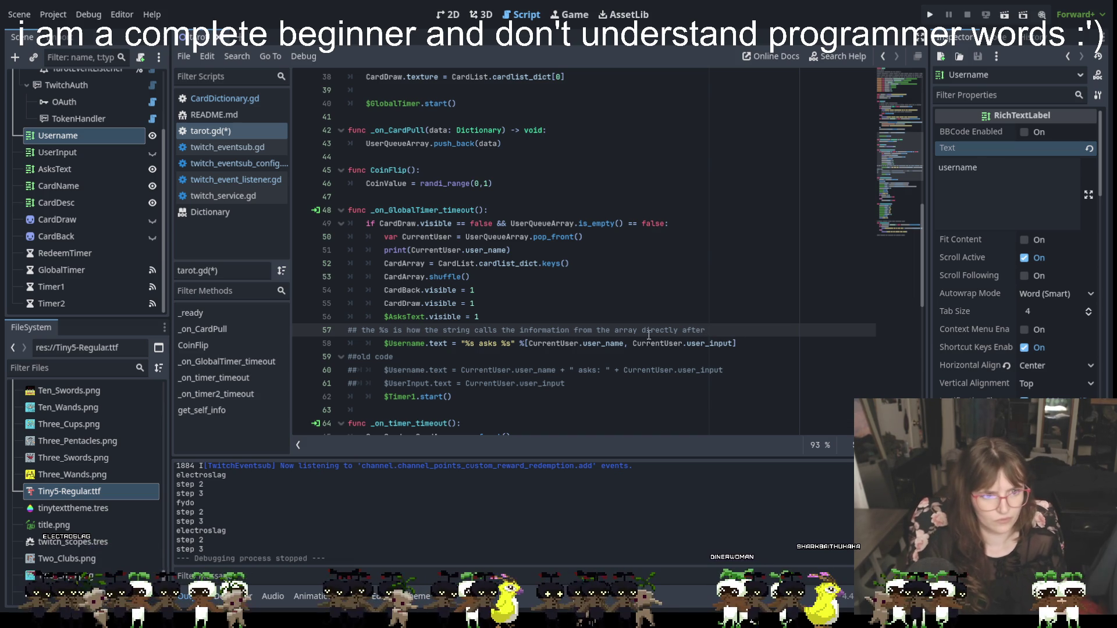
pyautogui.click(678, 410)
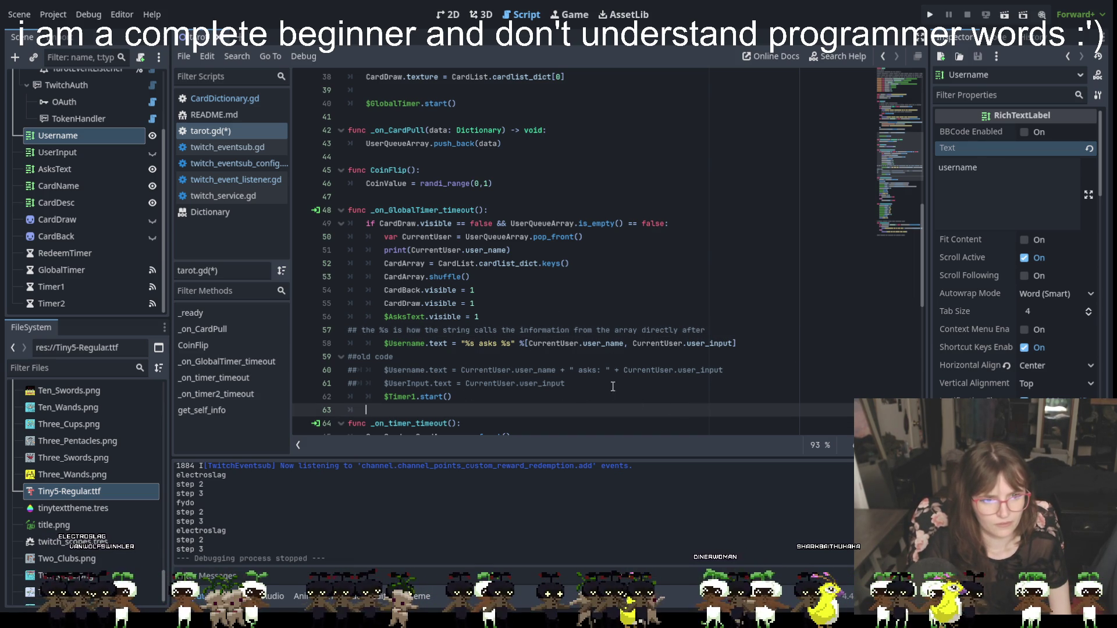
pyautogui.scroll(-1, 469, 280)
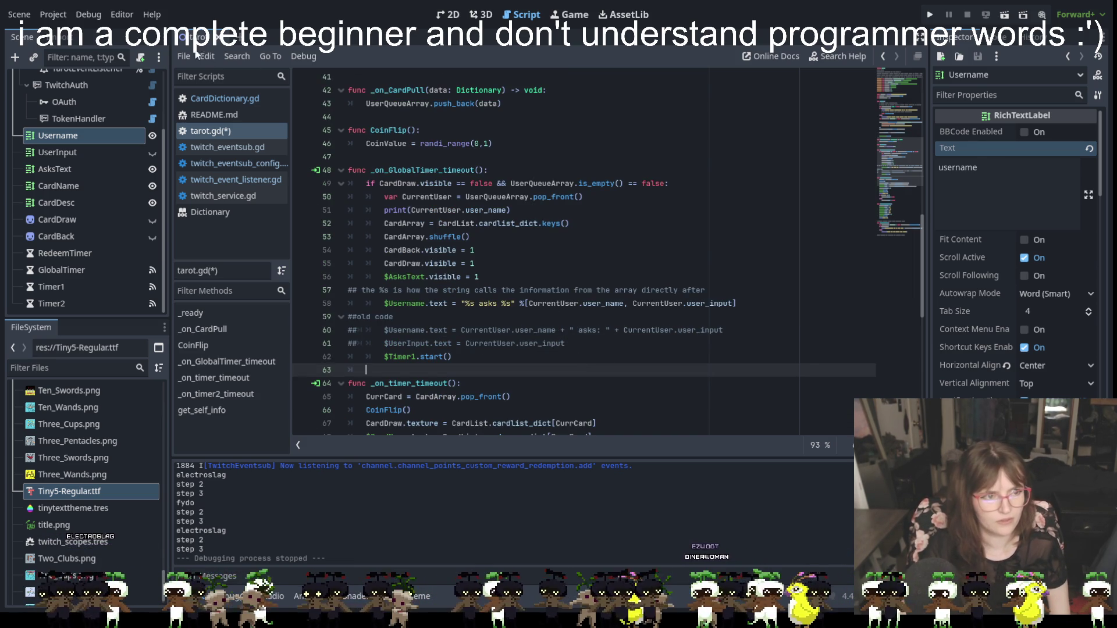
# Delete the AsksText label from the tarot scene in the 2D view.
pyautogui.click(449, 15)
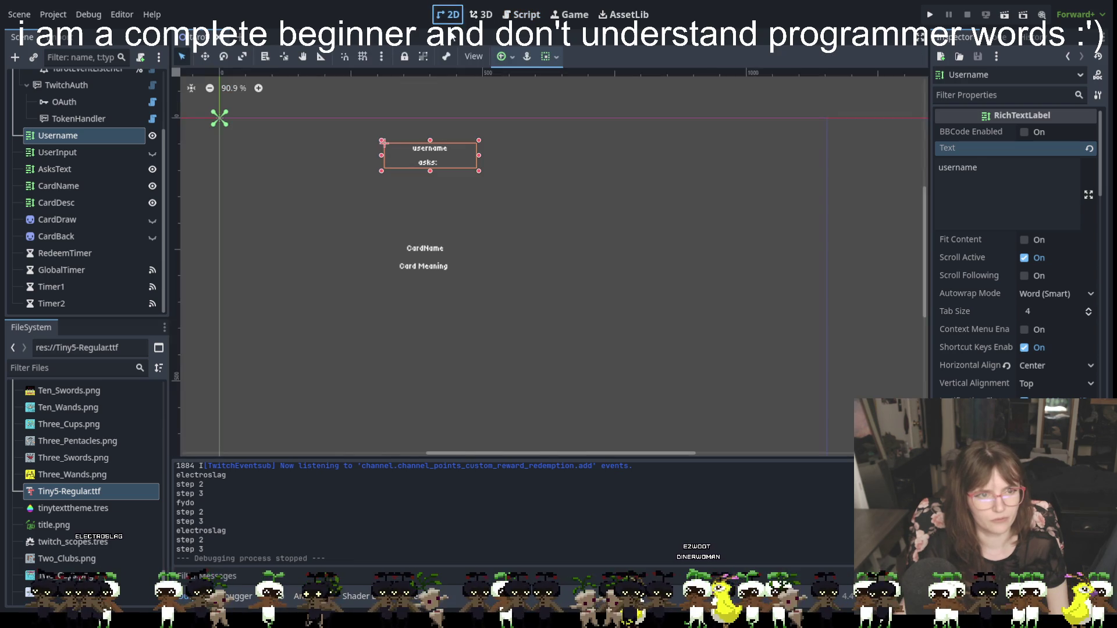
pyautogui.click(427, 196)
pyautogui.click(428, 165)
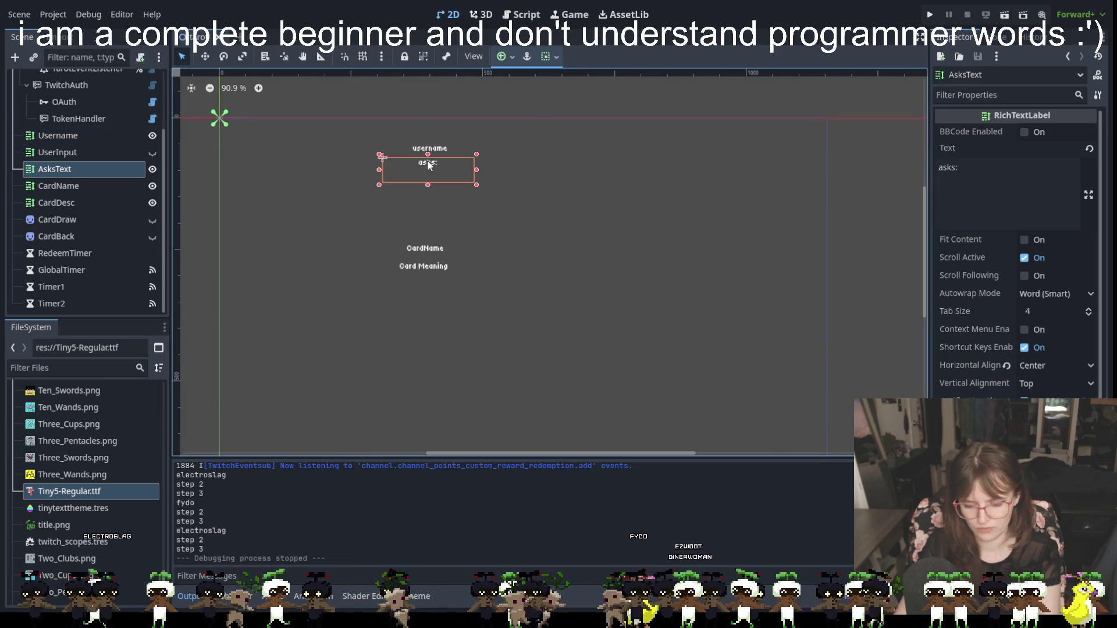
pyautogui.press('Delete')
pyautogui.click(516, 316)
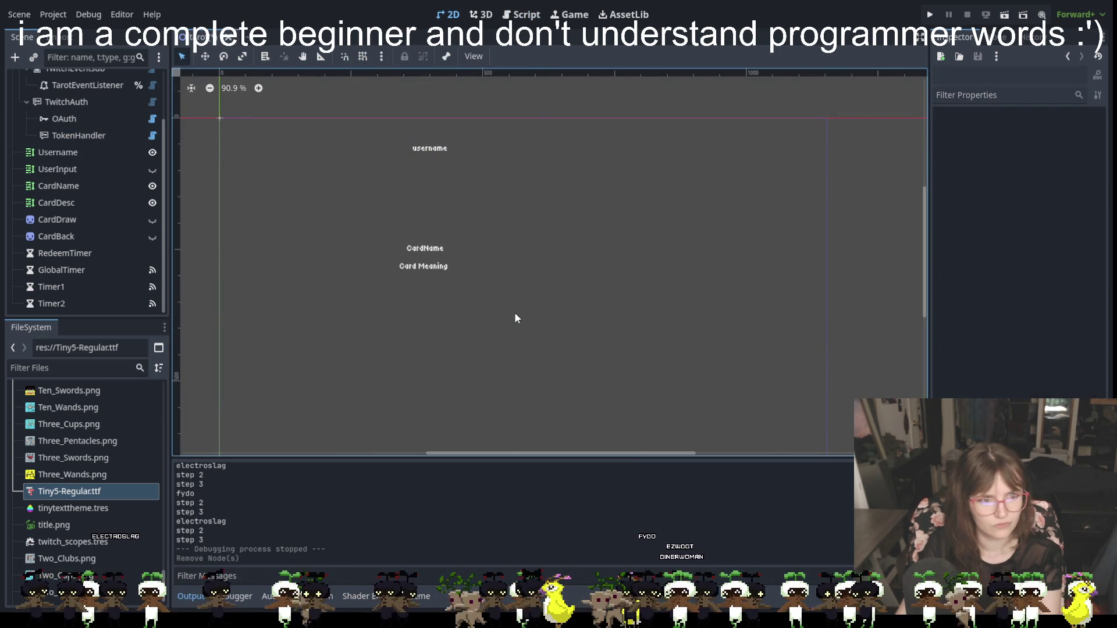
# Move and widen the Username label's box so it sits above CardName.
pyautogui.click(427, 250)
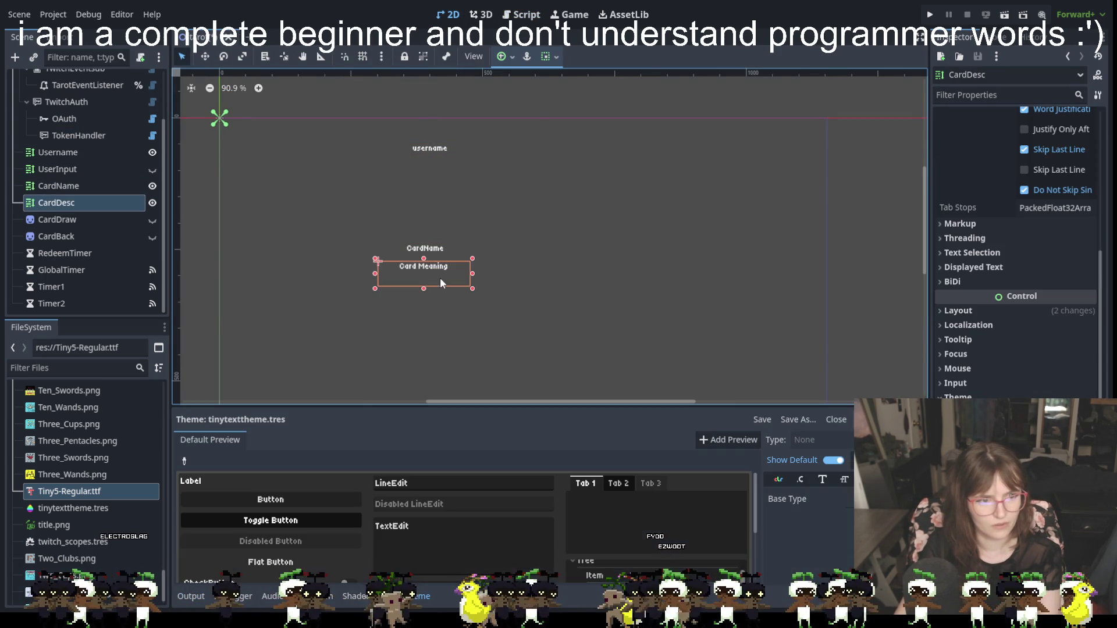
pyautogui.click(434, 248)
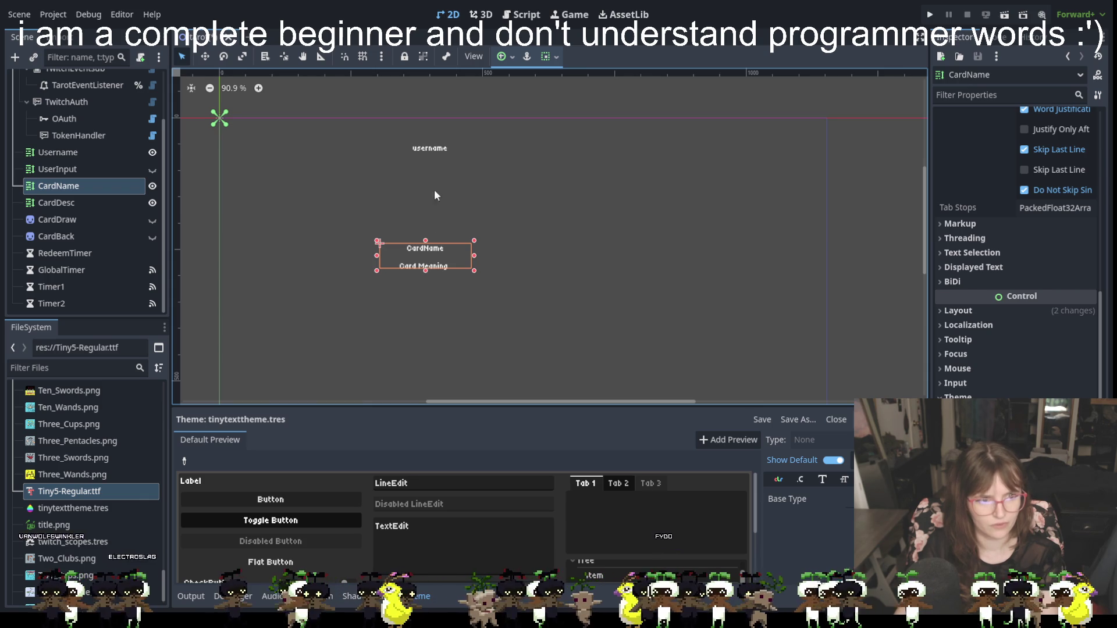
pyautogui.click(435, 151)
pyautogui.moveTo(435, 153)
pyautogui.mouseDown()
pyautogui.moveTo(424, 145)
pyautogui.moveTo(425, 156)
pyautogui.moveTo(616, 213)
pyautogui.mouseUp()
pyautogui.moveTo(552, 186)
pyautogui.mouseDown()
pyautogui.moveTo(514, 184)
pyautogui.moveTo(569, 189)
pyautogui.mouseUp()
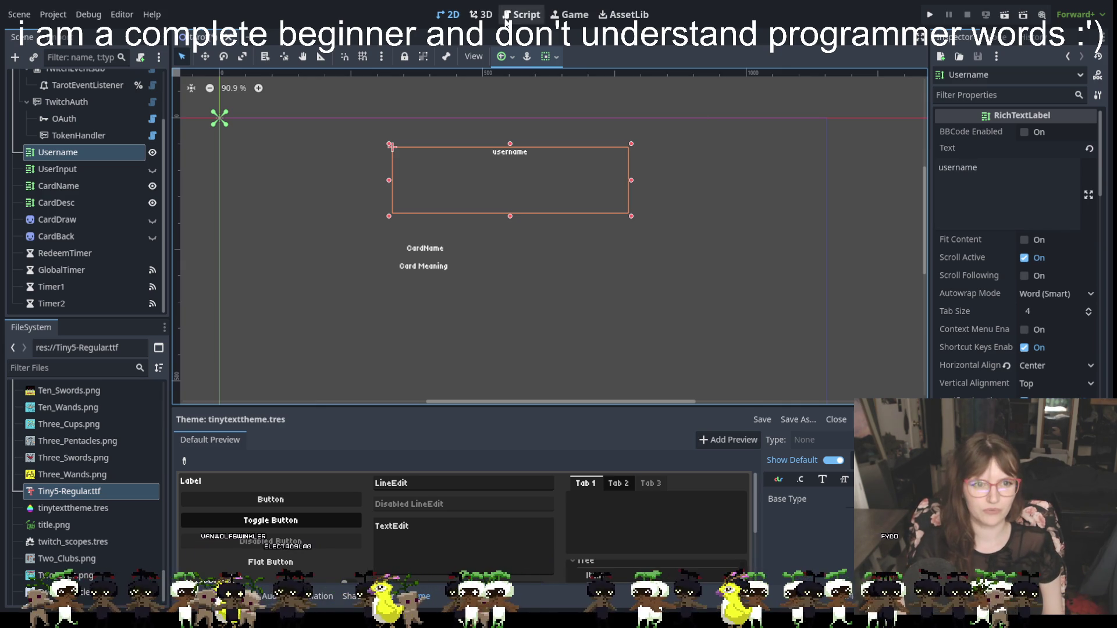
# Back in tarot.gd, add and then remove a comma on the asks format line.
pyautogui.click(528, 17)
pyautogui.click(699, 208)
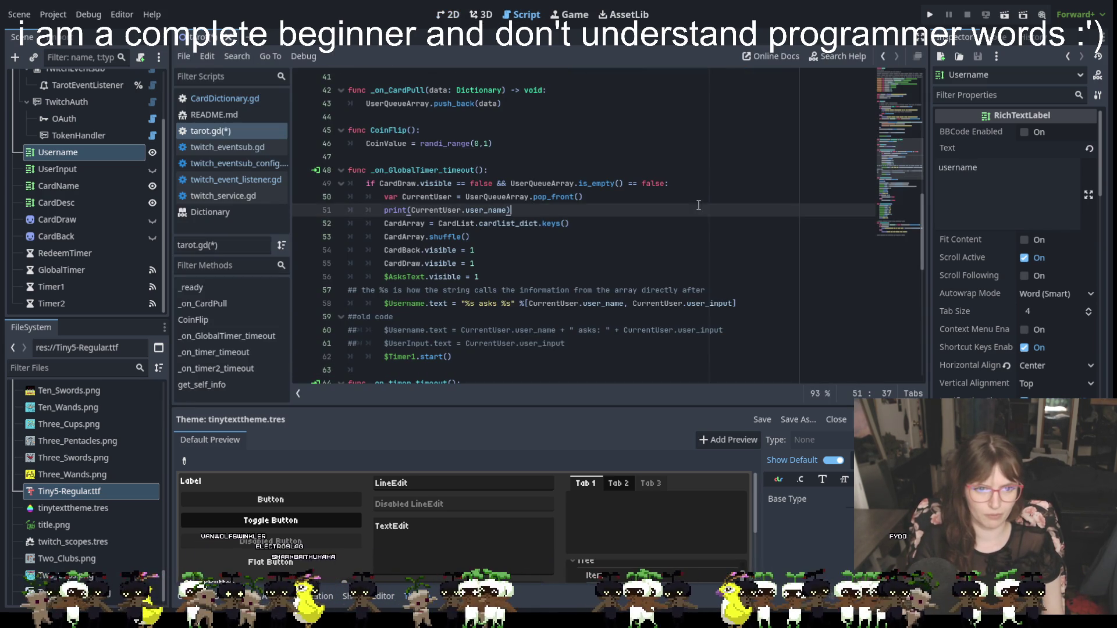
pyautogui.click(734, 305)
pyautogui.write(',')
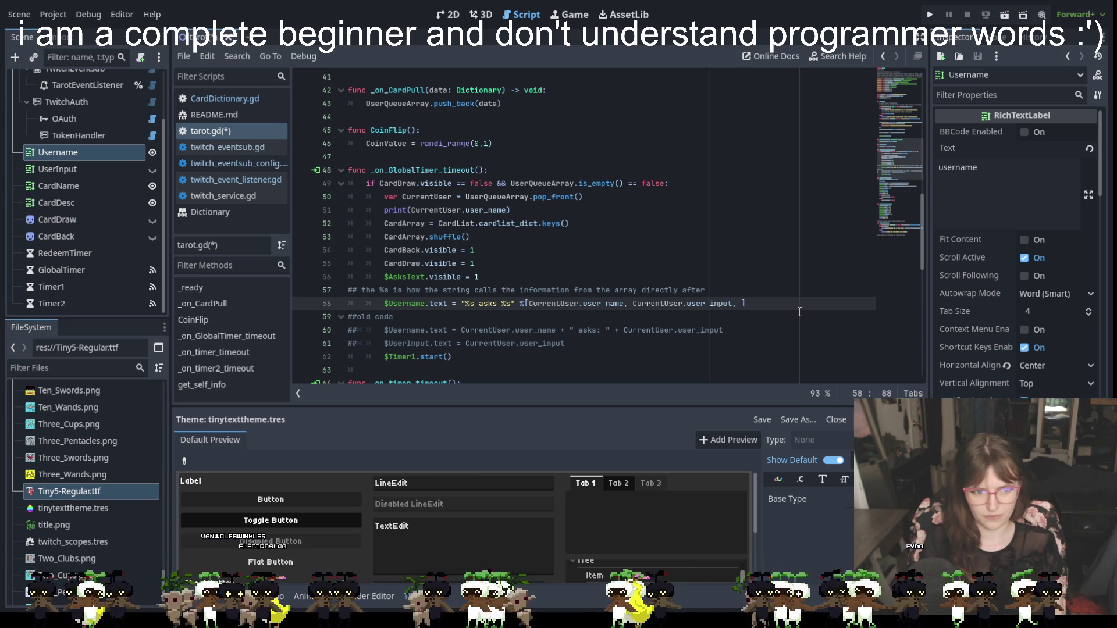
pyautogui.press('BackSpace')
pyautogui.press('BackSpace')
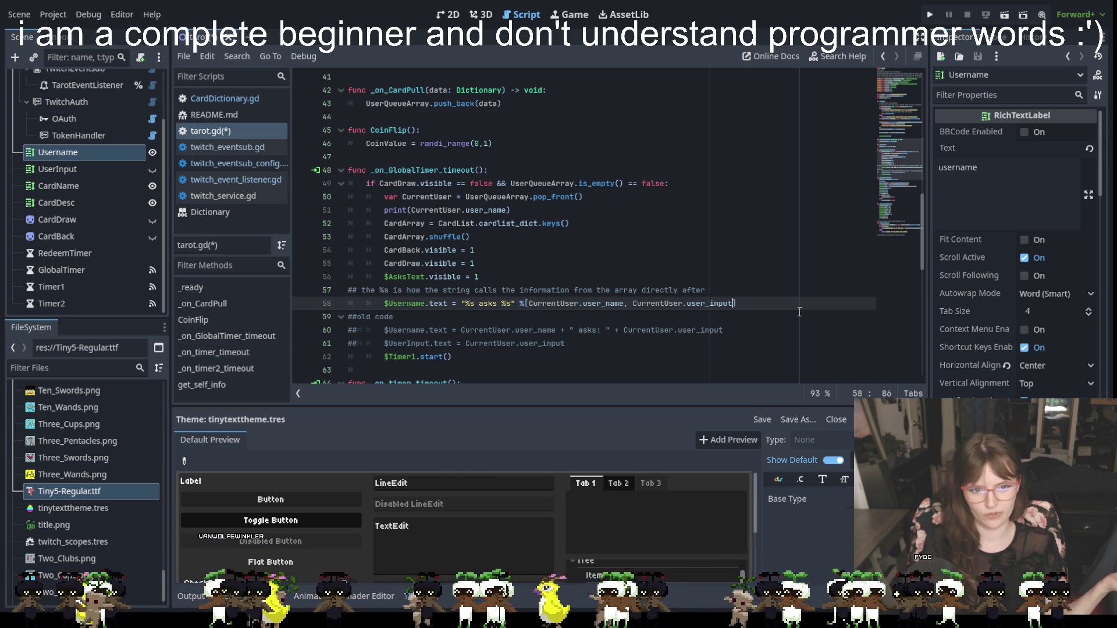
pyautogui.click(790, 356)
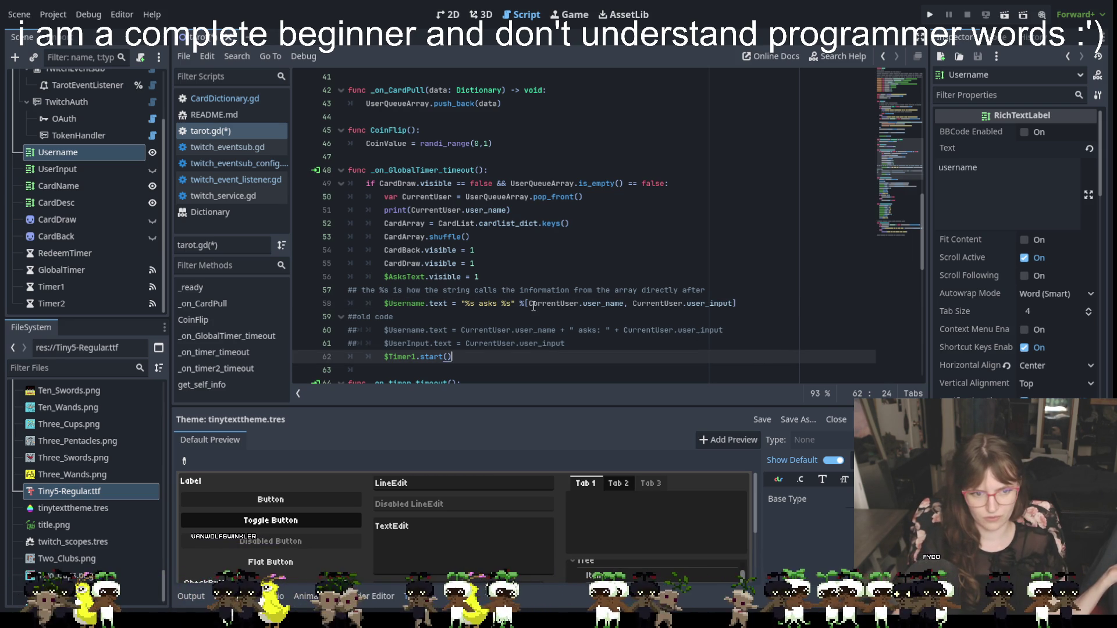
pyautogui.scroll(-8, 572, 350)
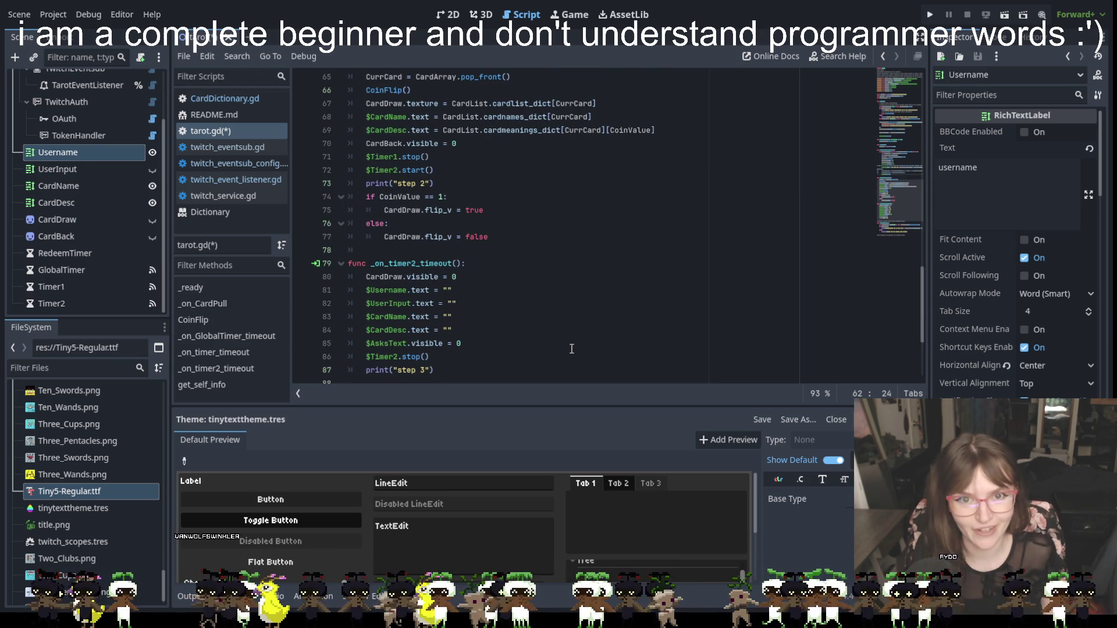
pyautogui.scroll(-4, 544, 300)
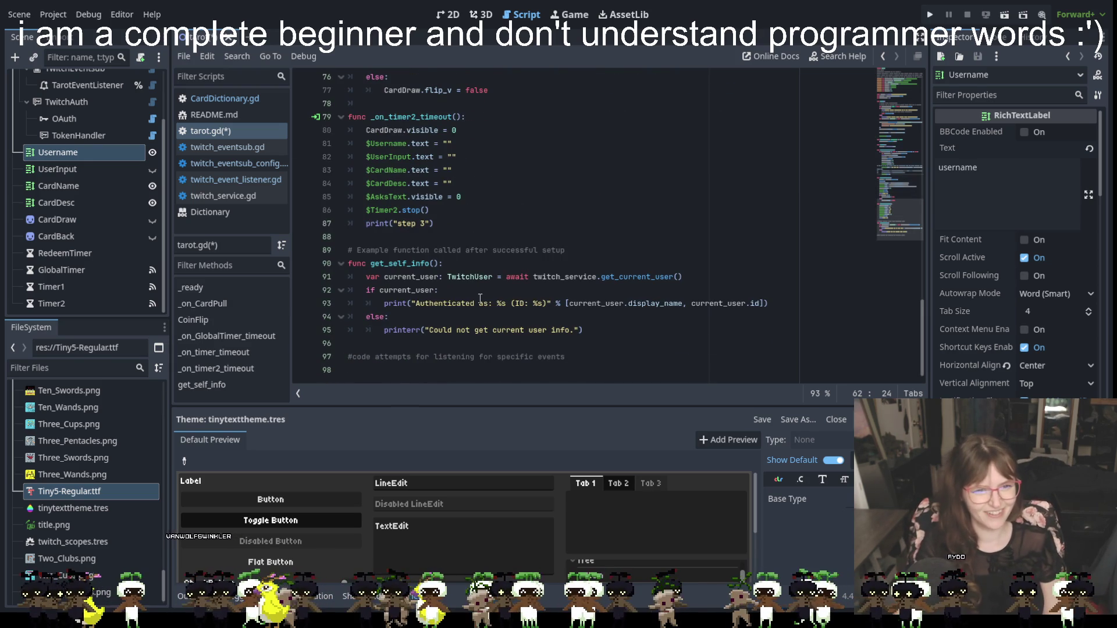
pyautogui.scroll(8, 576, 250)
pyautogui.scroll(2, 576, 251)
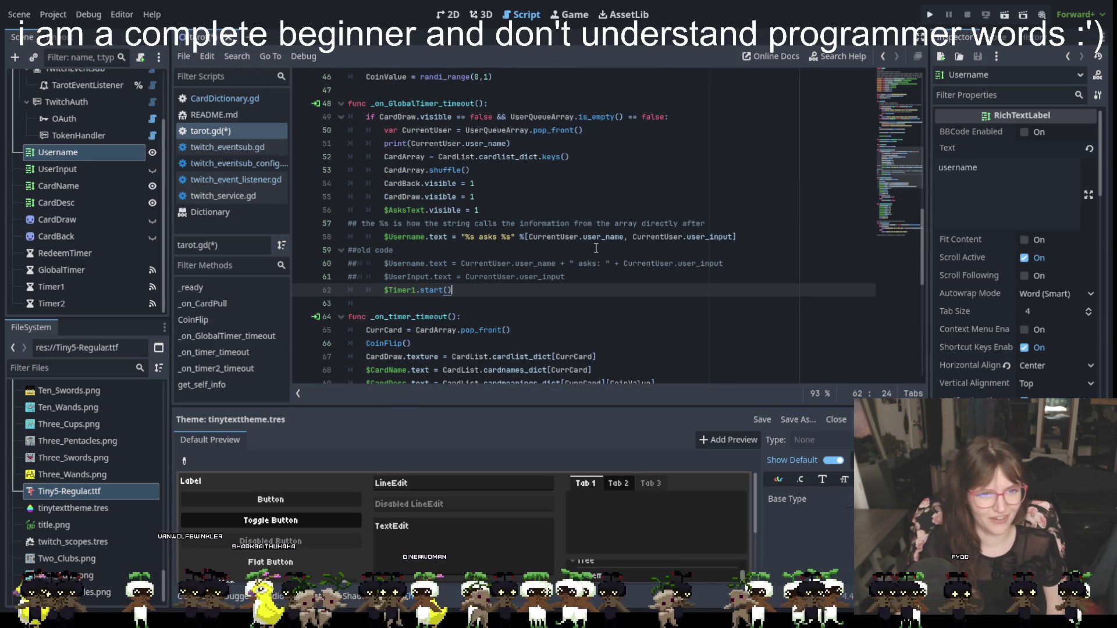
pyautogui.click(542, 237)
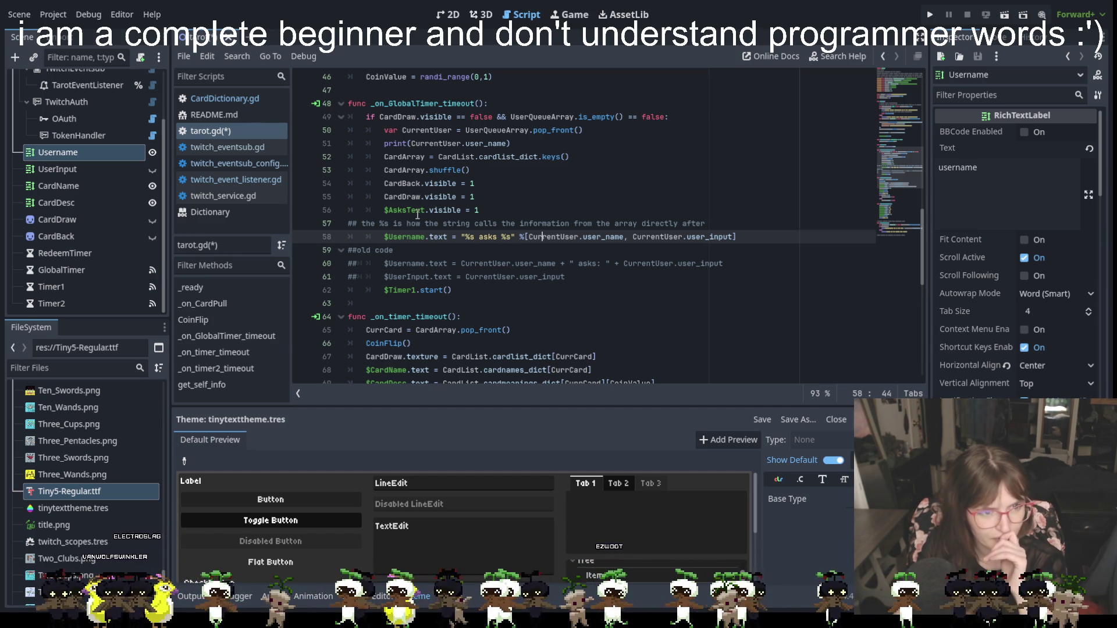
# Look through the timer timeout functions in tarot.gd.
pyautogui.scroll(-4, 427, 216)
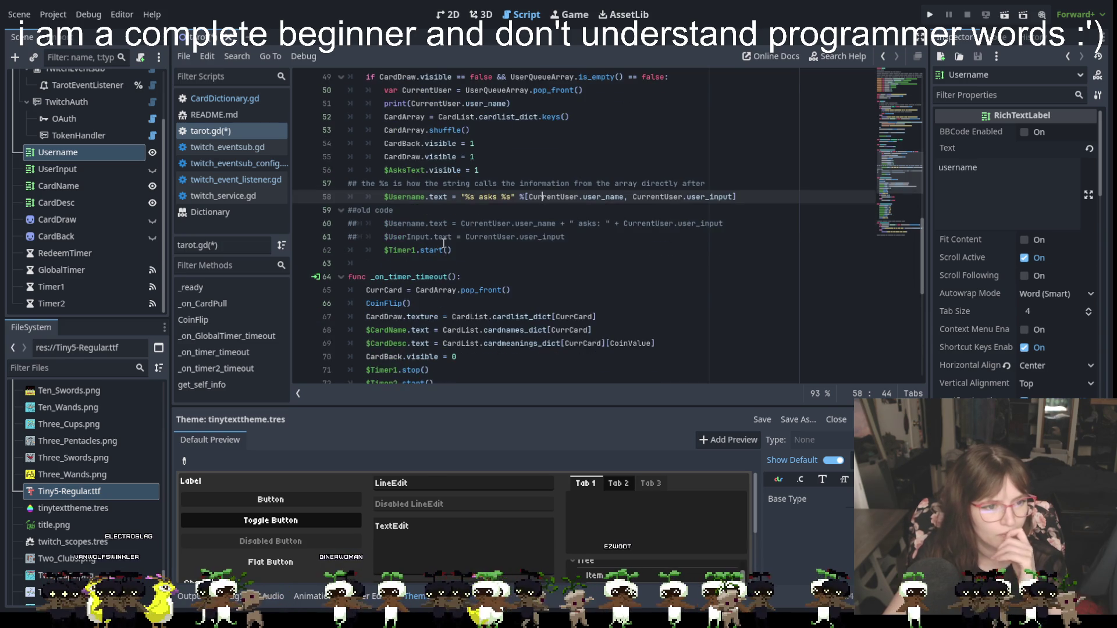
pyautogui.scroll(-2, 427, 217)
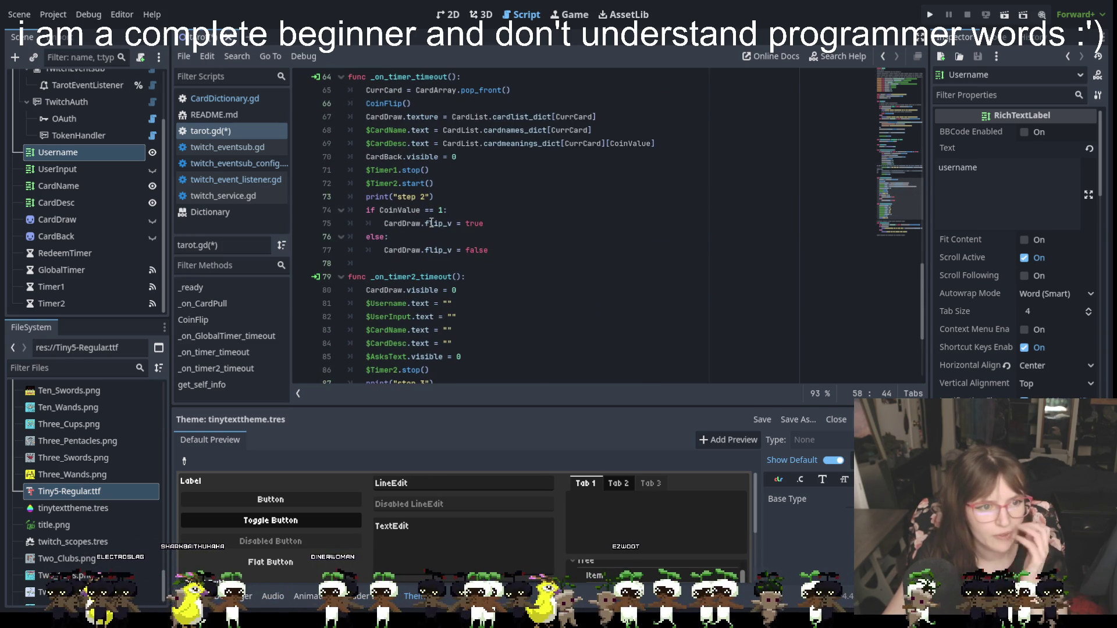
pyautogui.scroll(-4, 432, 223)
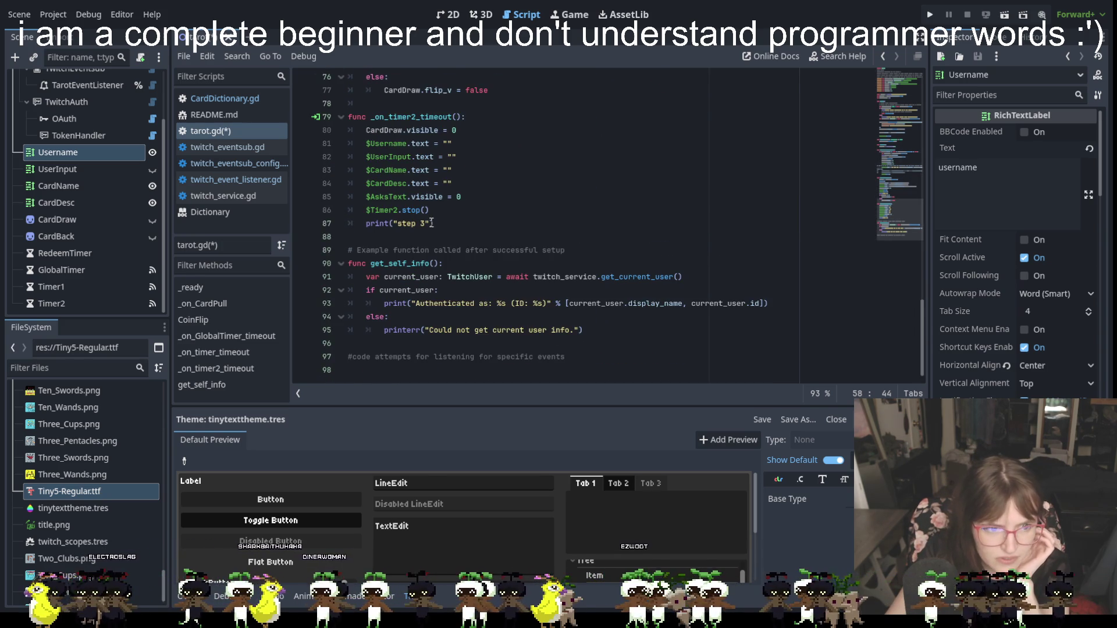
pyautogui.scroll(2, 431, 223)
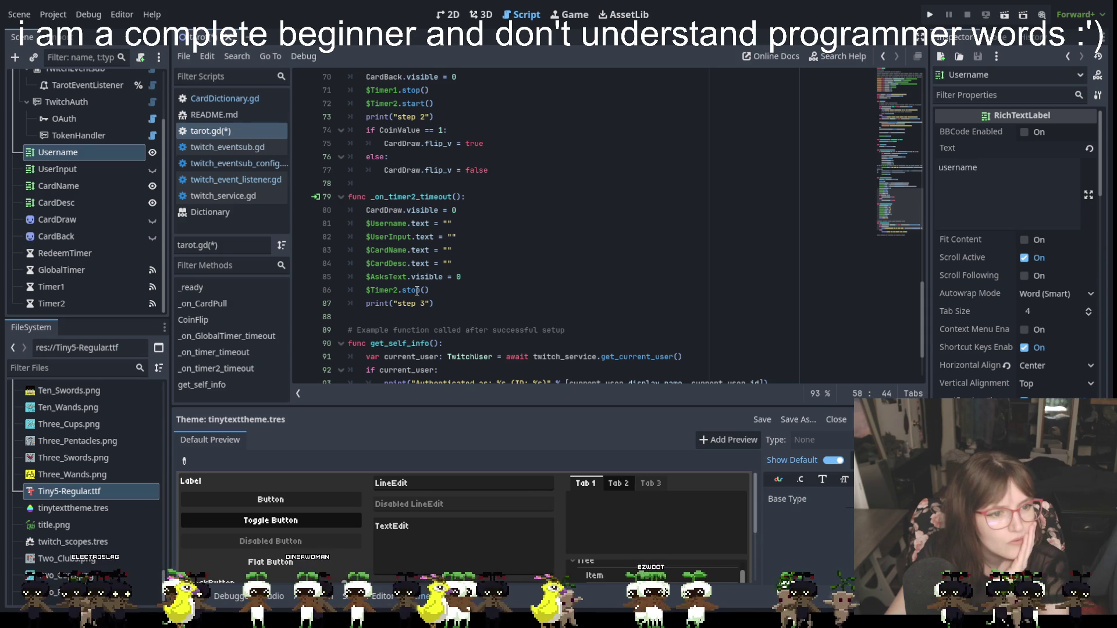
pyautogui.scroll(2, 450, 276)
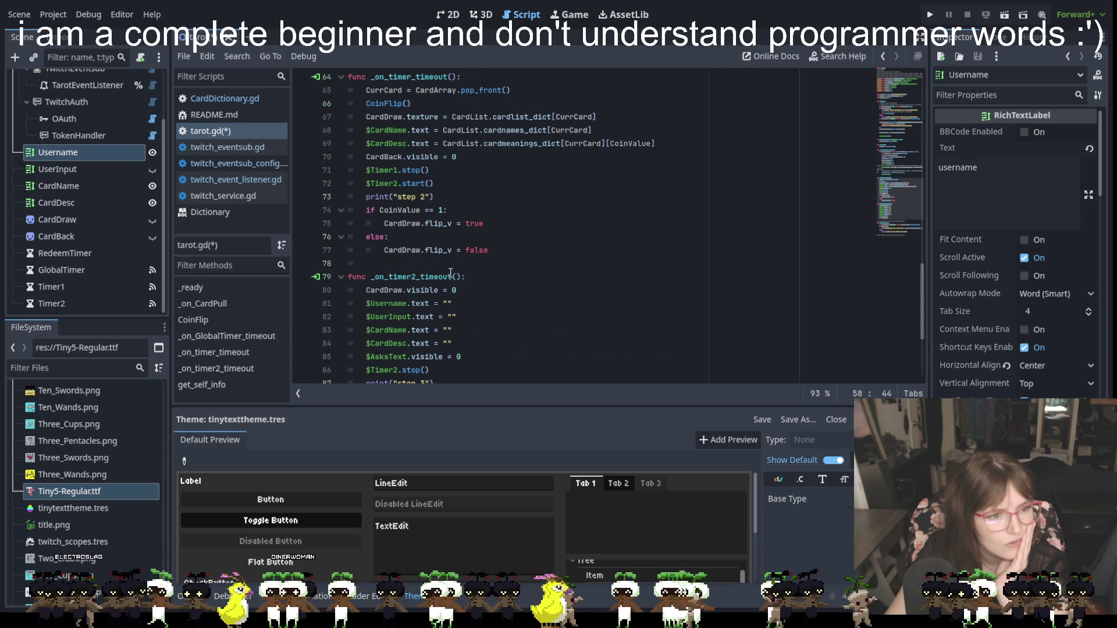
pyautogui.scroll(-1, 448, 274)
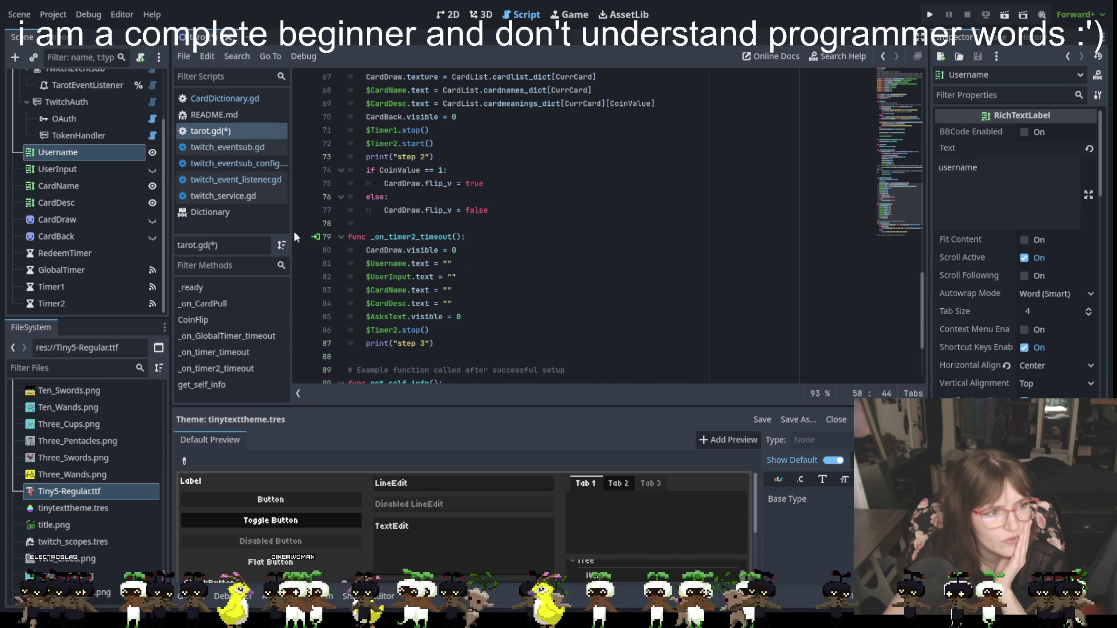
pyautogui.click(67, 169)
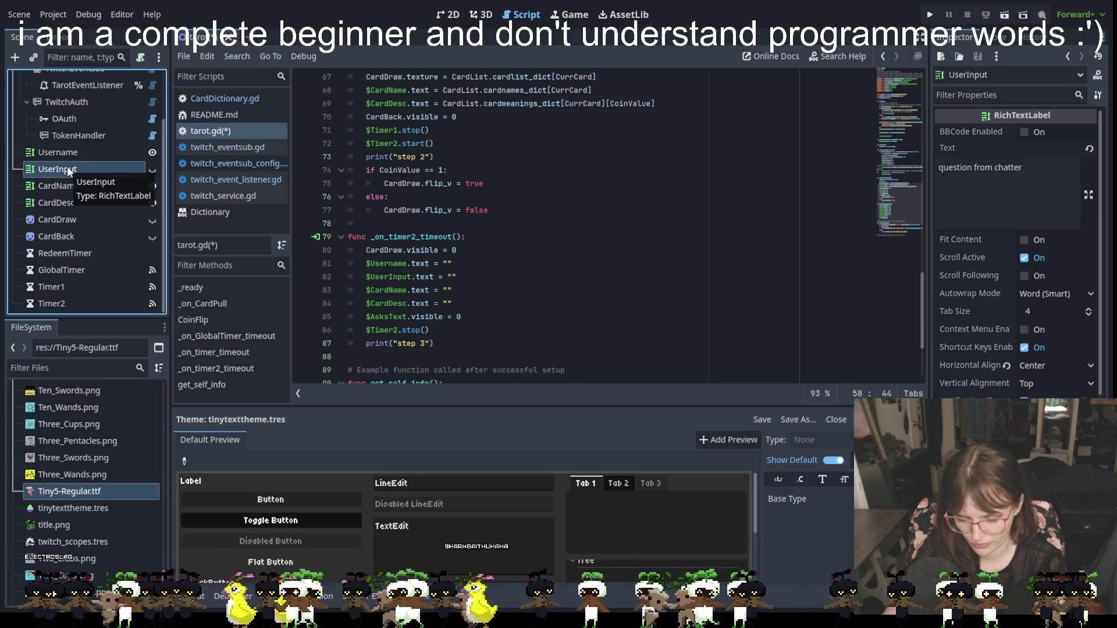
# Delete the UserInput label node and remove its $UserInput.text = "" line from _on_timer2_timeout.
pyautogui.press('Delete')
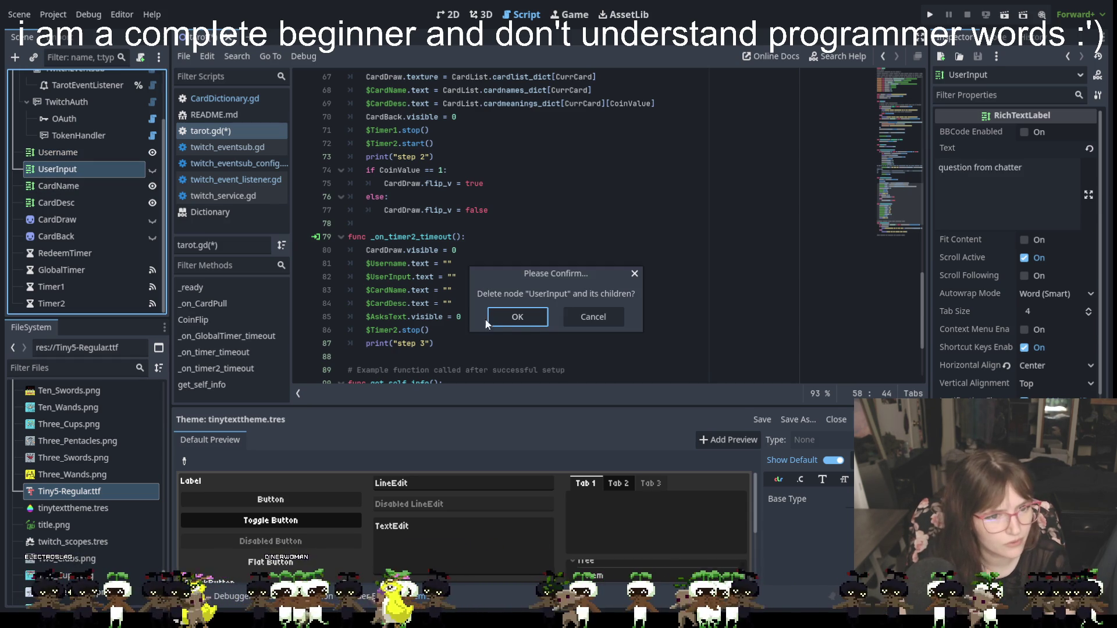
pyautogui.click(525, 319)
pyautogui.moveTo(458, 277); pyautogui.dragTo(326, 275)
pyautogui.press('Delete')
pyautogui.press('Delete')
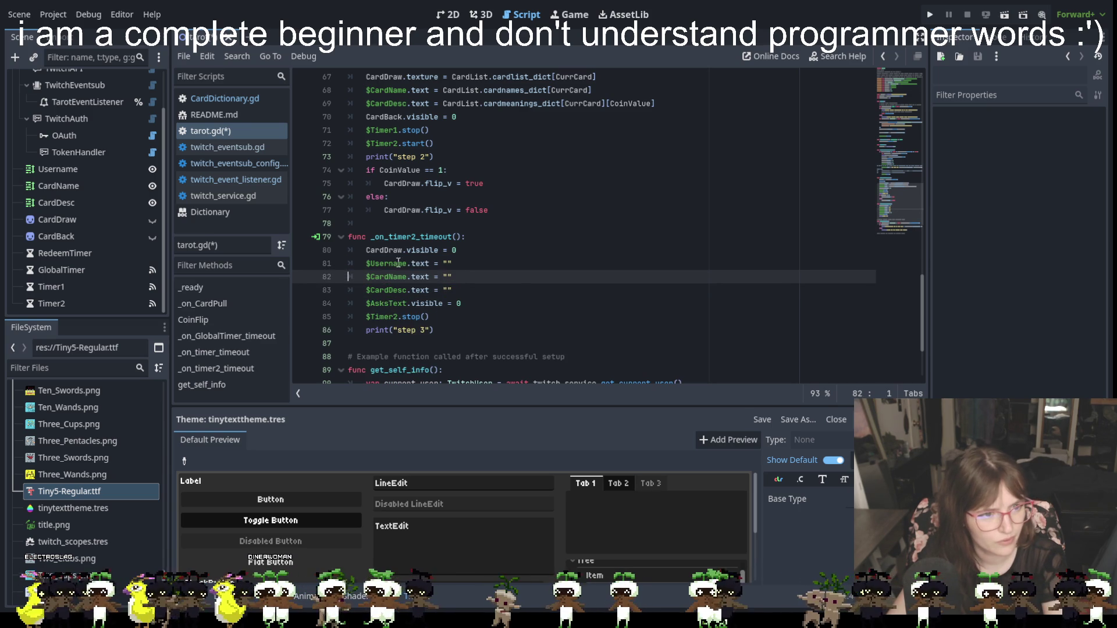
pyautogui.scroll(-3, 464, 307)
pyautogui.scroll(7, 465, 308)
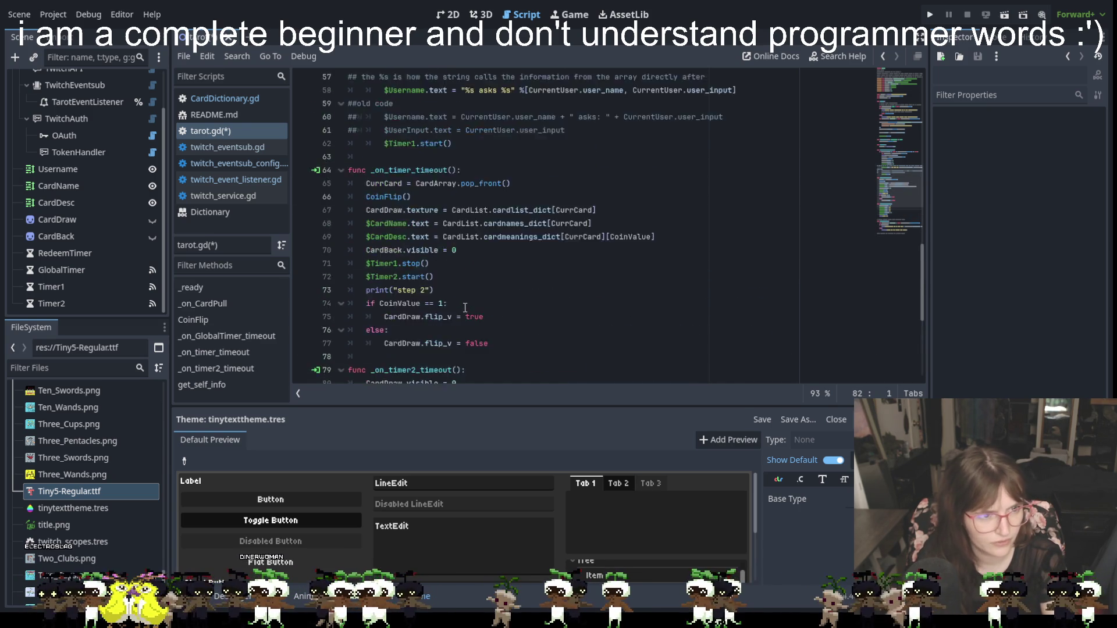
pyautogui.scroll(8, 465, 308)
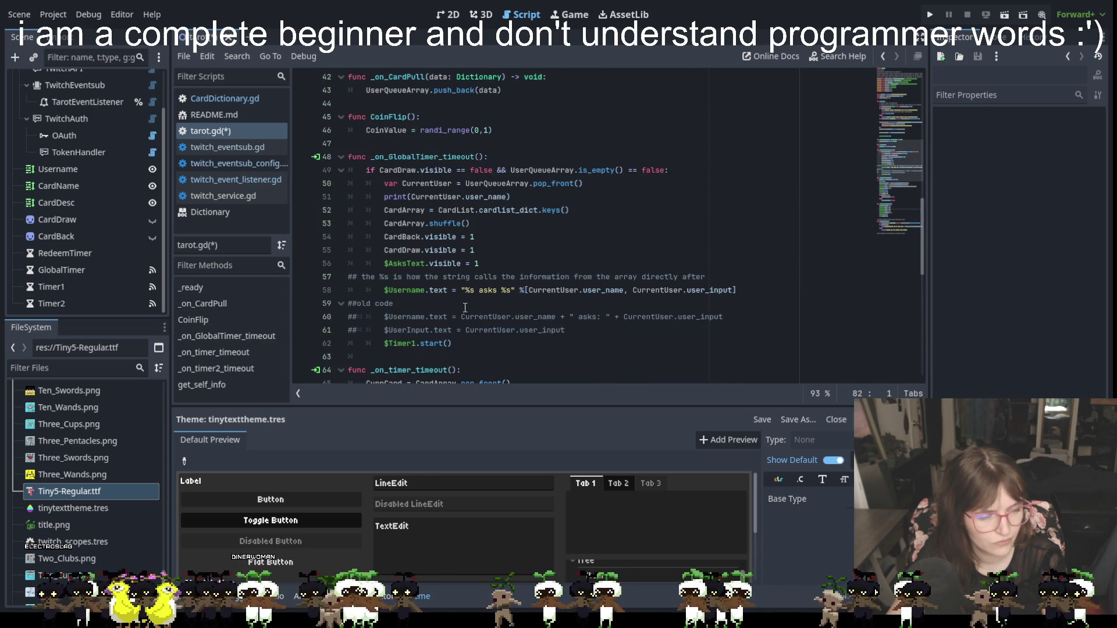
pyautogui.scroll(10, 465, 307)
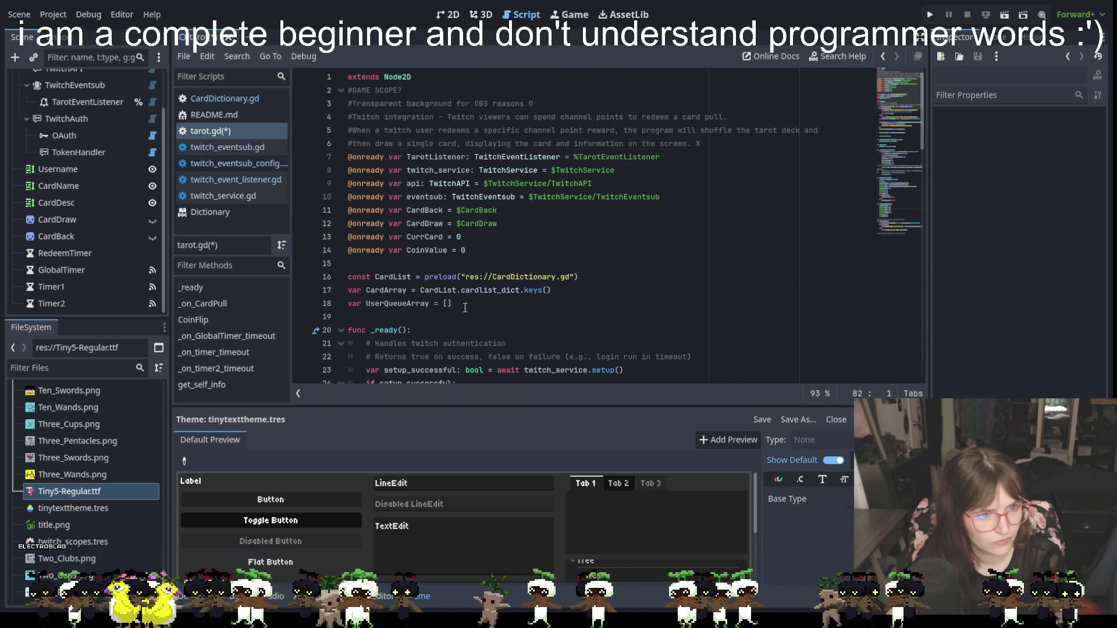
pyautogui.scroll(-4, 465, 308)
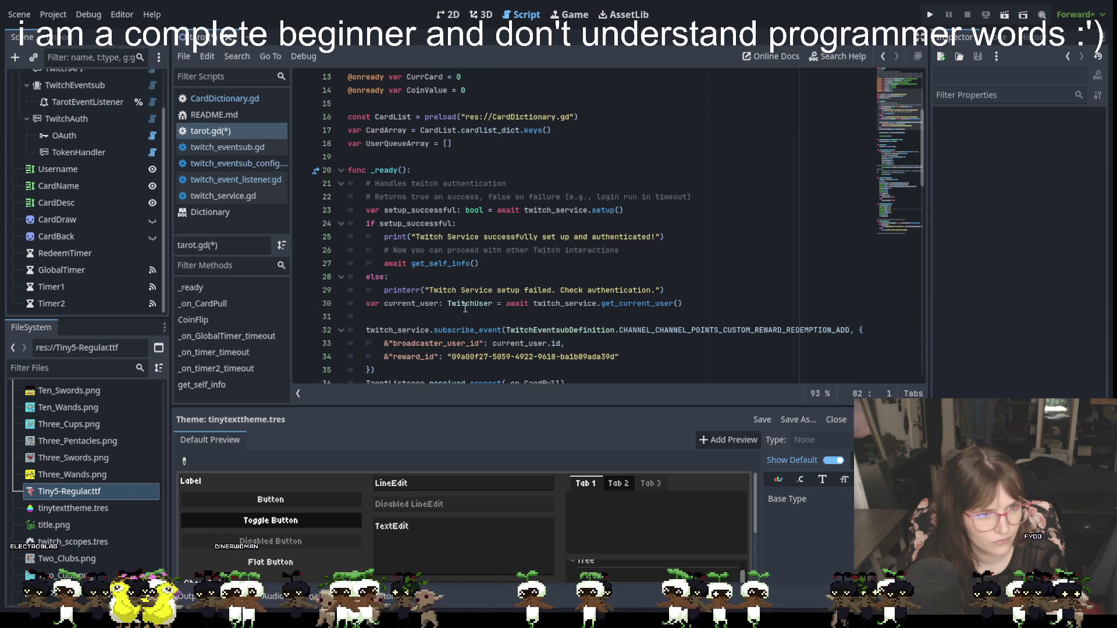
pyautogui.scroll(-5, 465, 308)
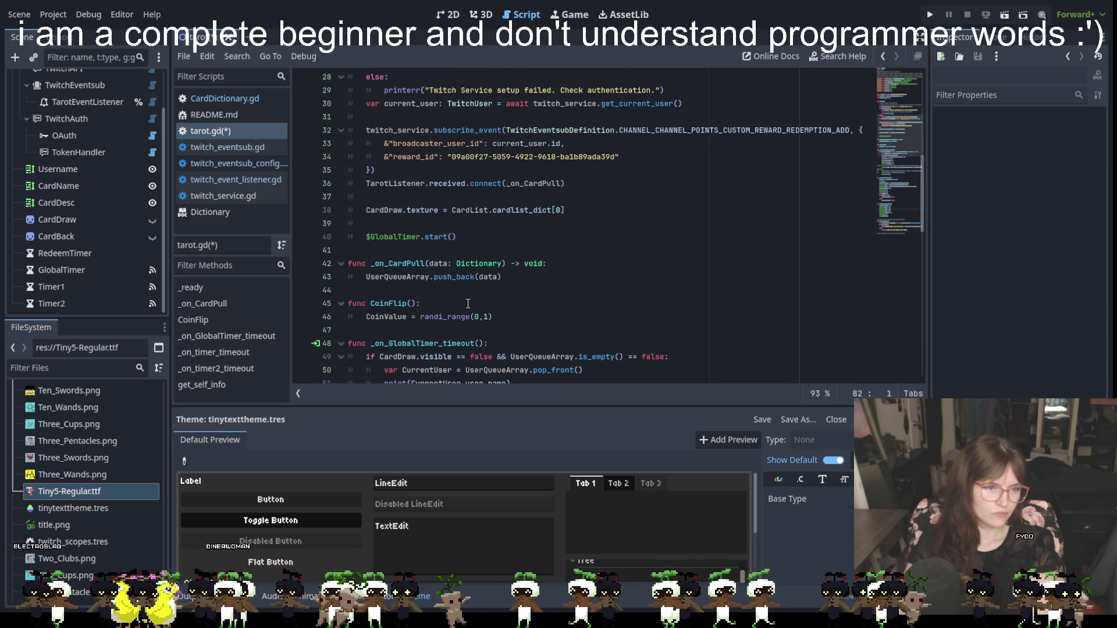
pyautogui.scroll(-7, 468, 303)
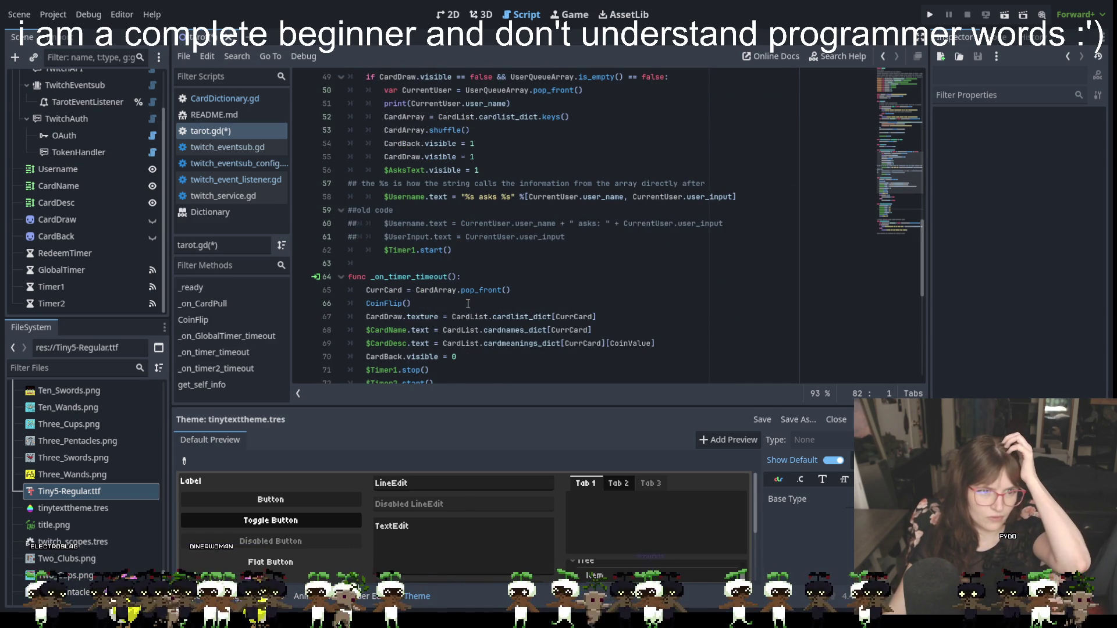
pyautogui.scroll(-2, 468, 303)
pyautogui.scroll(-2, 468, 304)
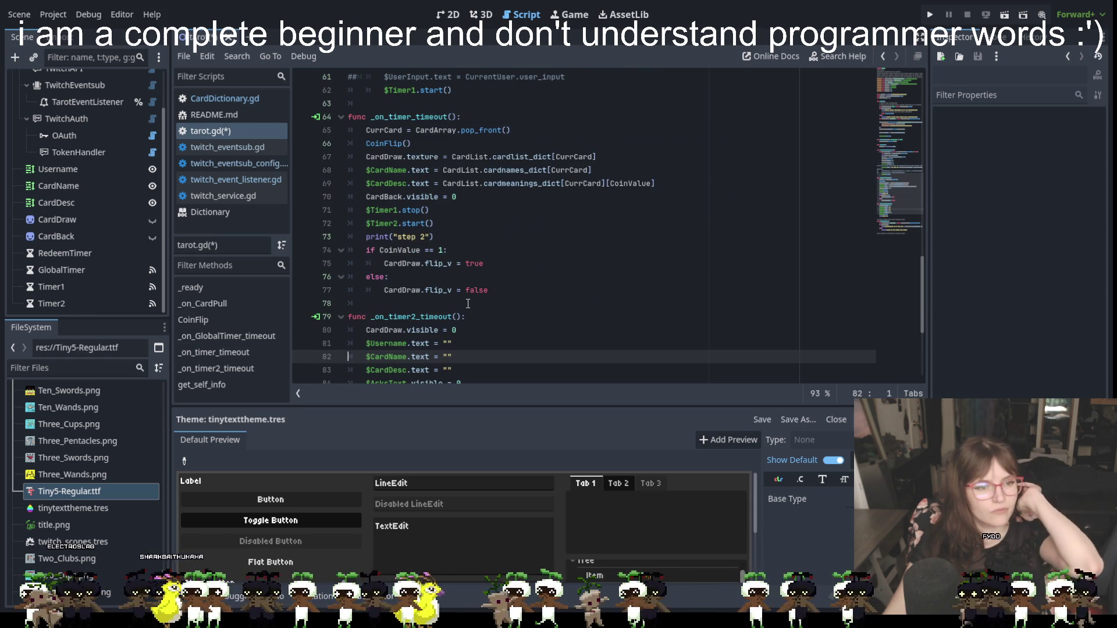
pyautogui.scroll(-5, 471, 288)
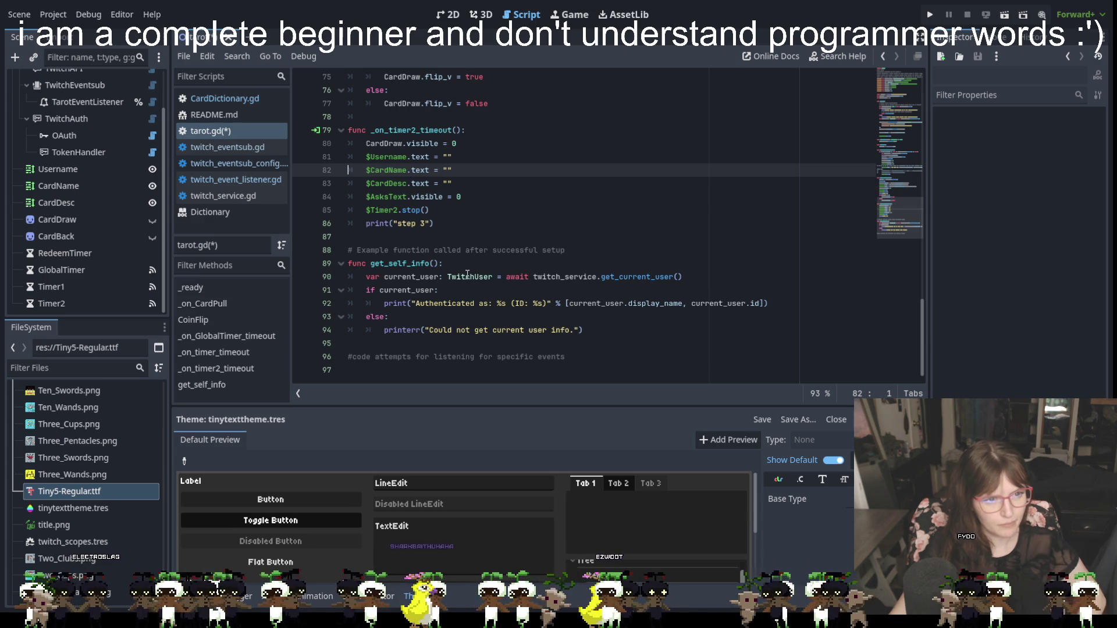
pyautogui.scroll(3, 468, 273)
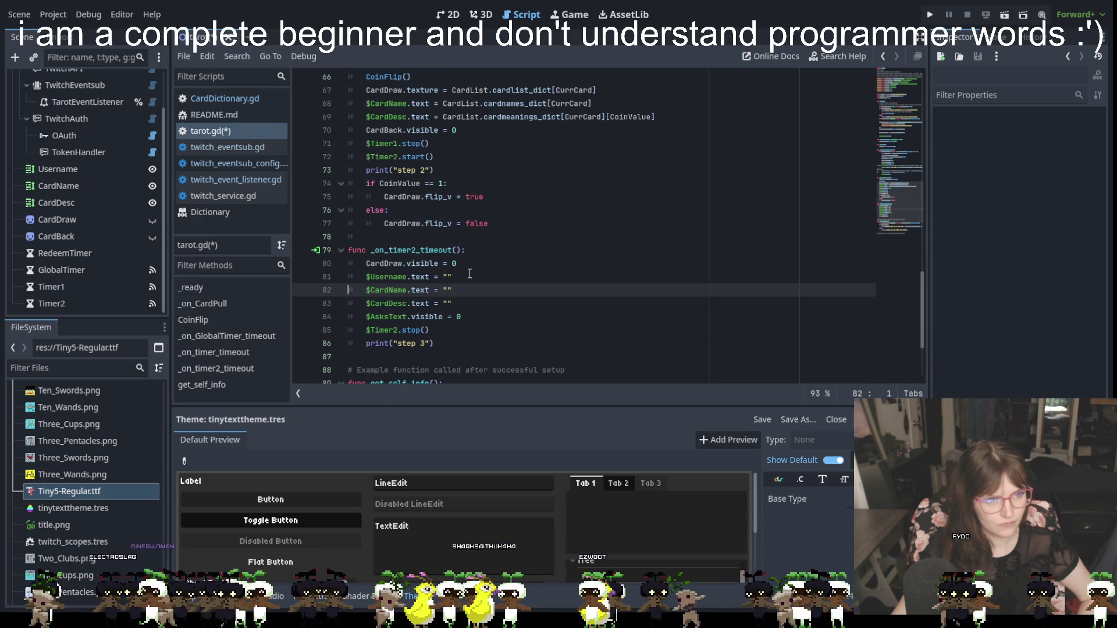
pyautogui.scroll(2, 469, 274)
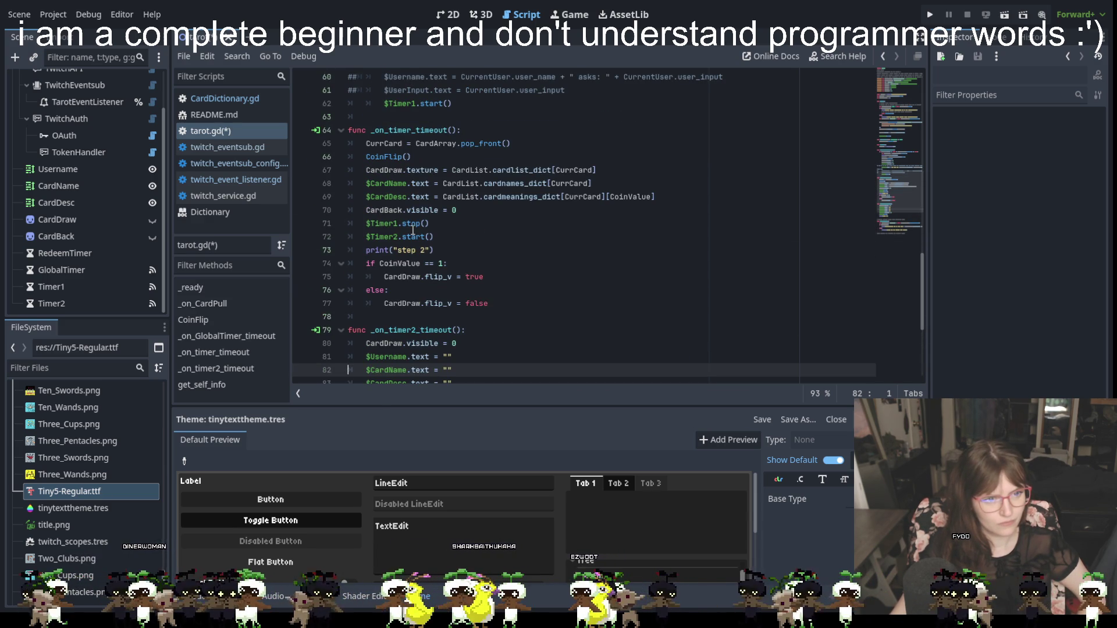
pyautogui.scroll(4, 413, 238)
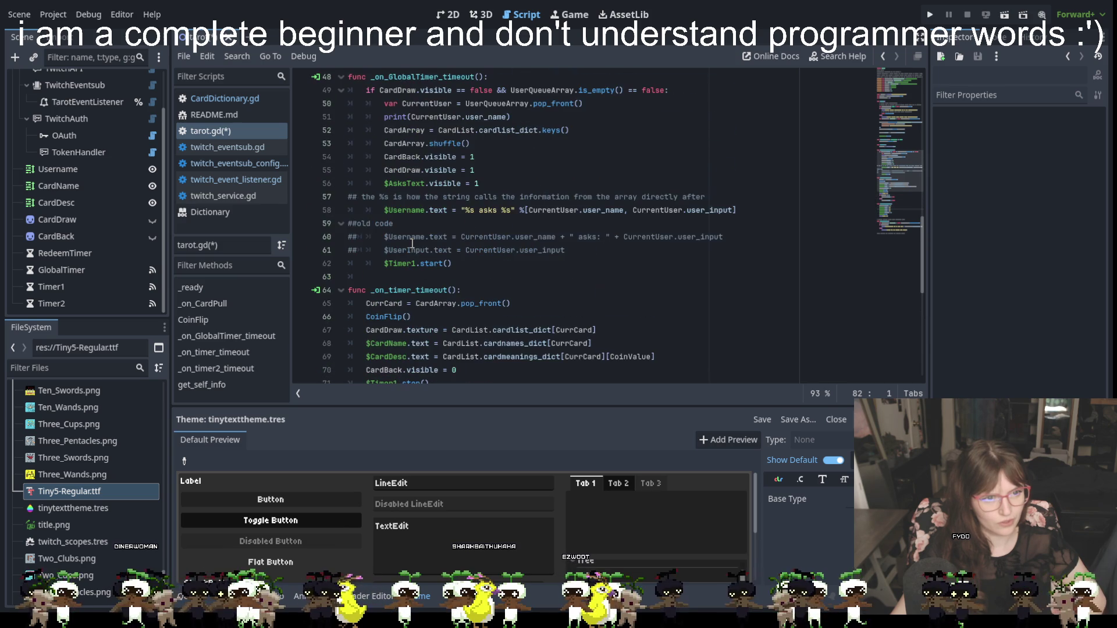
pyautogui.scroll(2, 412, 243)
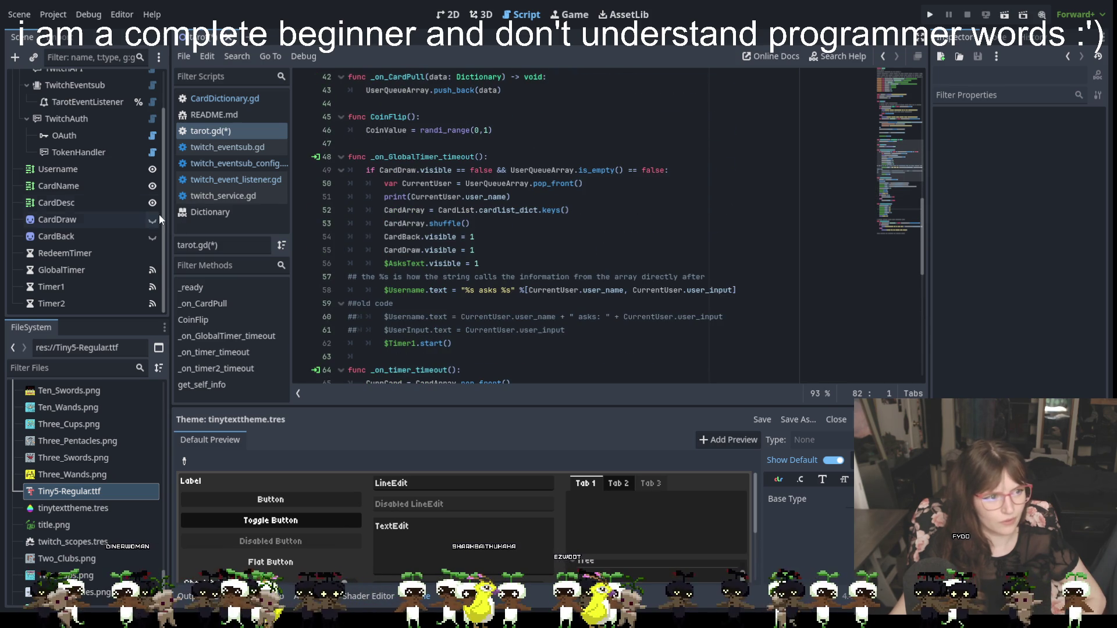
pyautogui.click(51, 287)
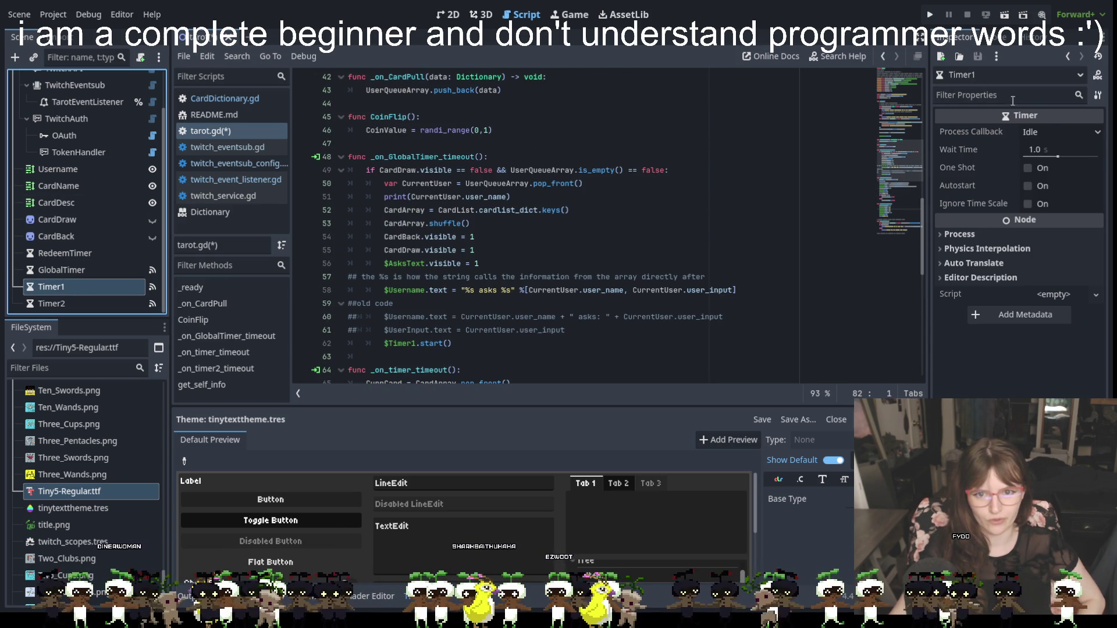
# Set Timer1's Wait Time to 3 seconds in the Inspector.
pyautogui.moveTo(1058, 159); pyautogui.dragTo(1068, 158)
pyautogui.click(1036, 150)
pyautogui.write('3')
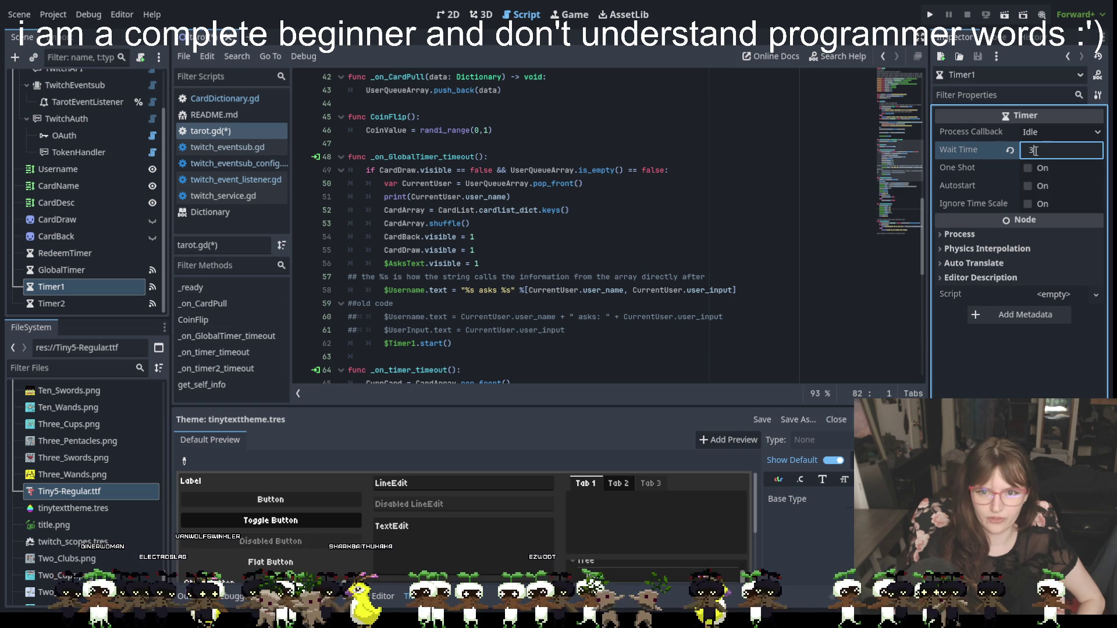
pyautogui.press('Return')
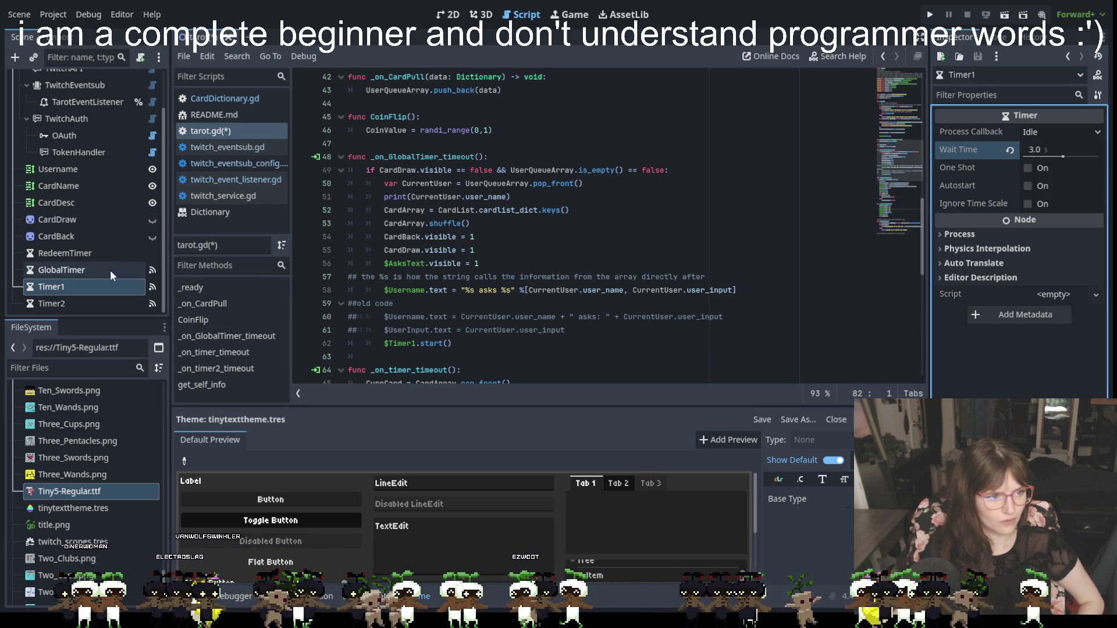
# Run the project to test the 3-second Timer1 delay.
pyautogui.scroll(-4, 471, 263)
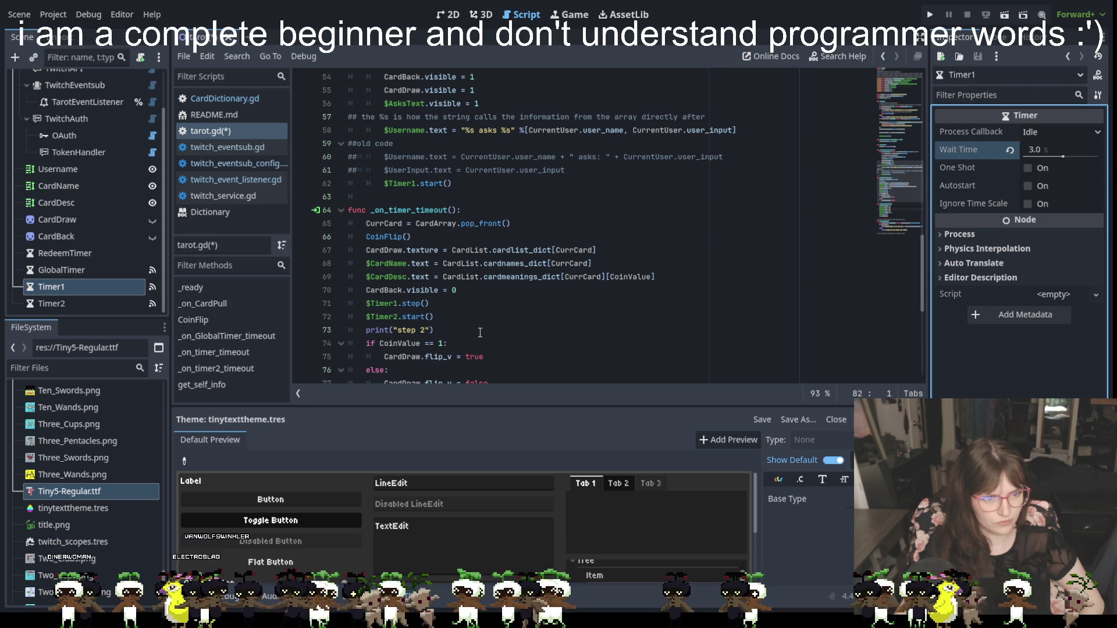
pyautogui.scroll(8, 480, 332)
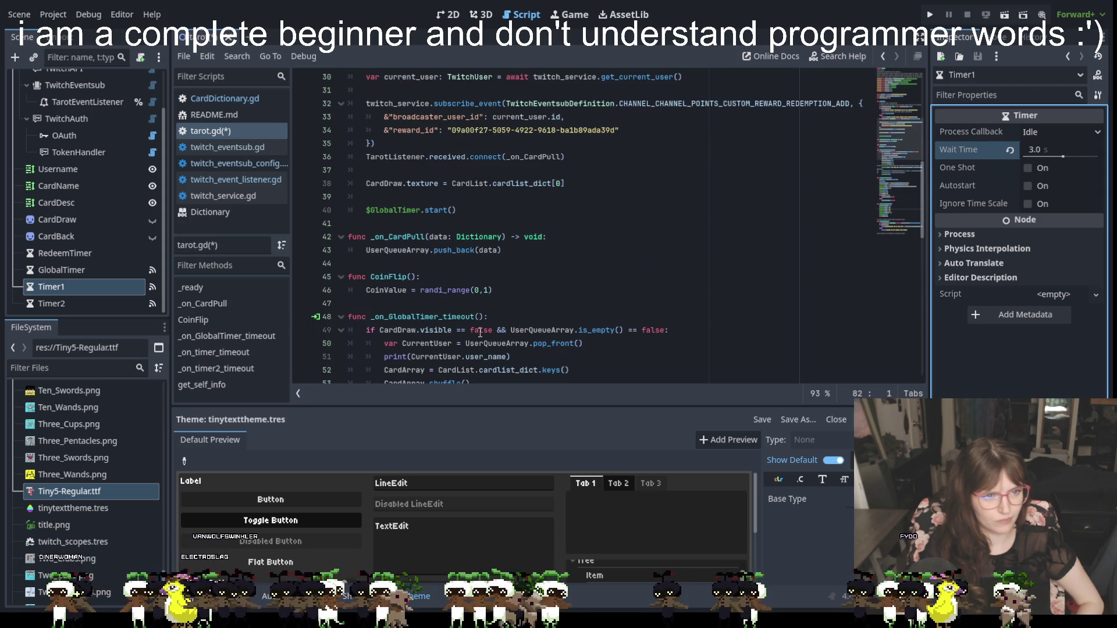
pyautogui.scroll(-4, 480, 332)
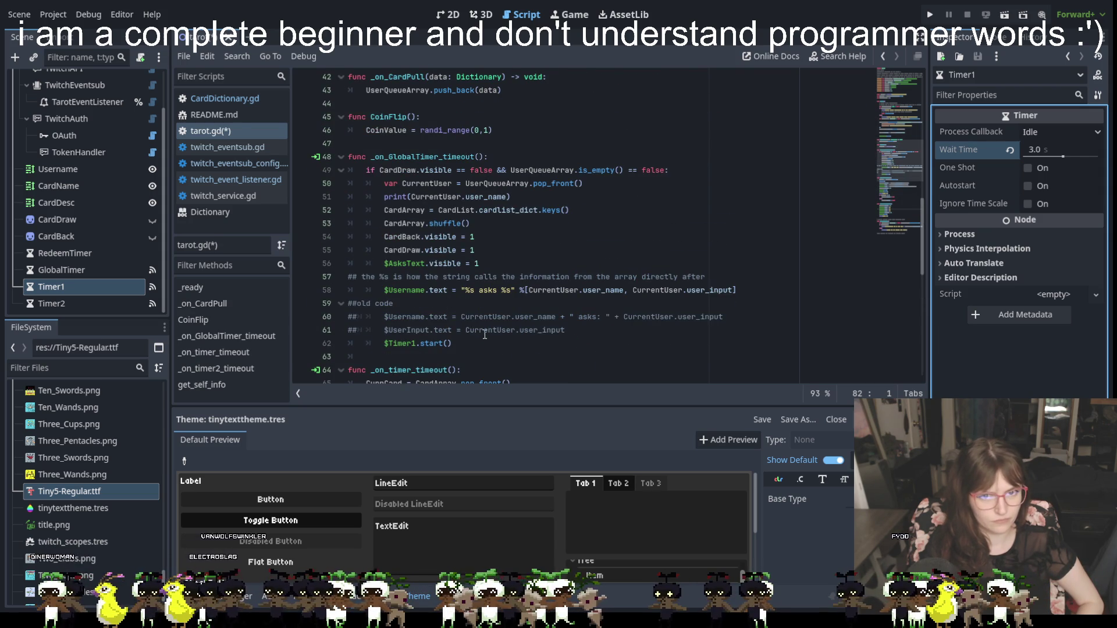
pyautogui.click(526, 357)
pyautogui.click(931, 14)
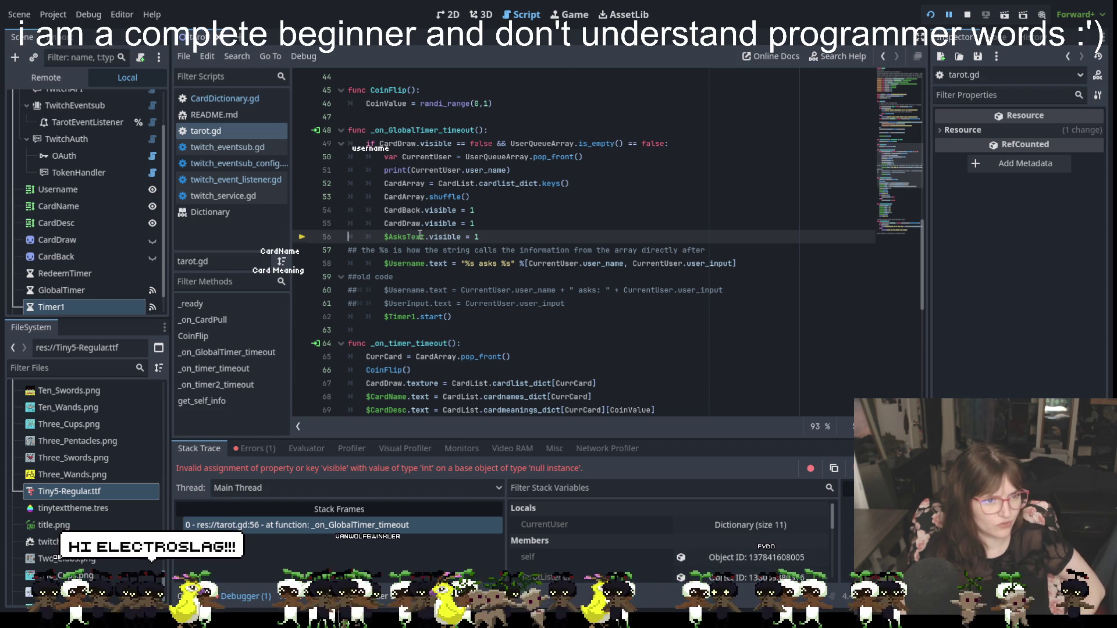
pyautogui.scroll(15, 412, 233)
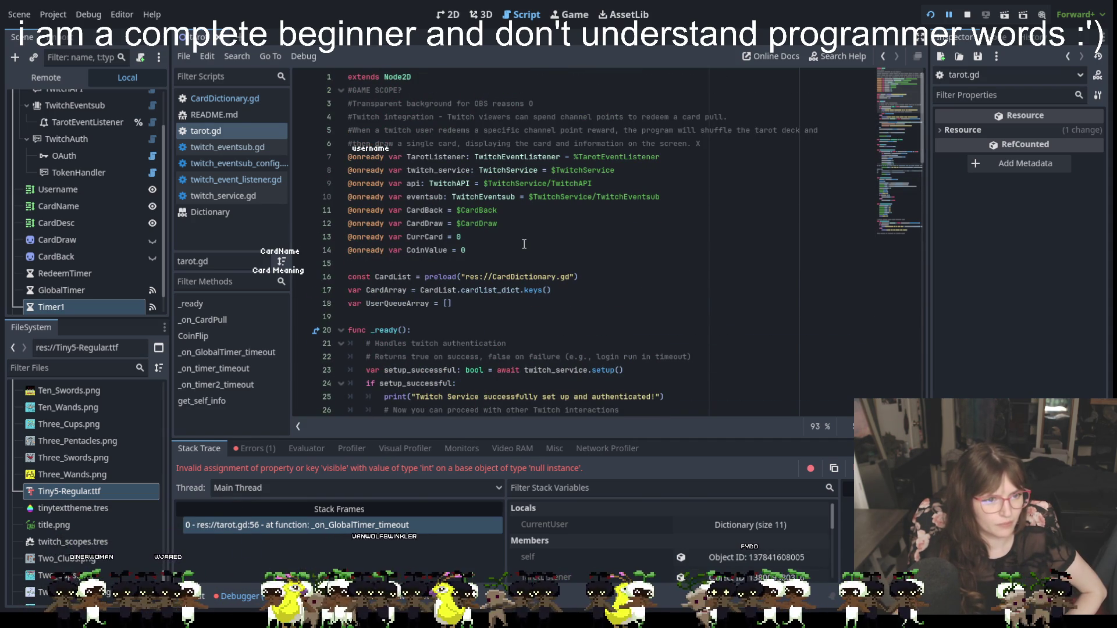
pyautogui.scroll(-5, 524, 244)
pyautogui.scroll(-9, 522, 277)
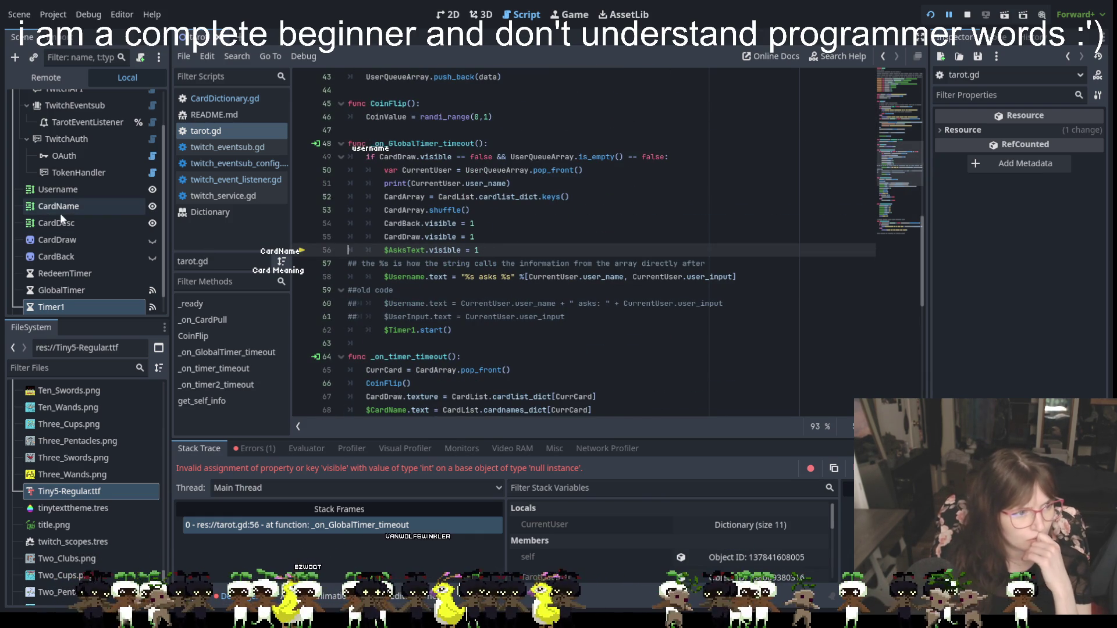
pyautogui.scroll(-1, 450, 285)
pyautogui.scroll(-9, 451, 285)
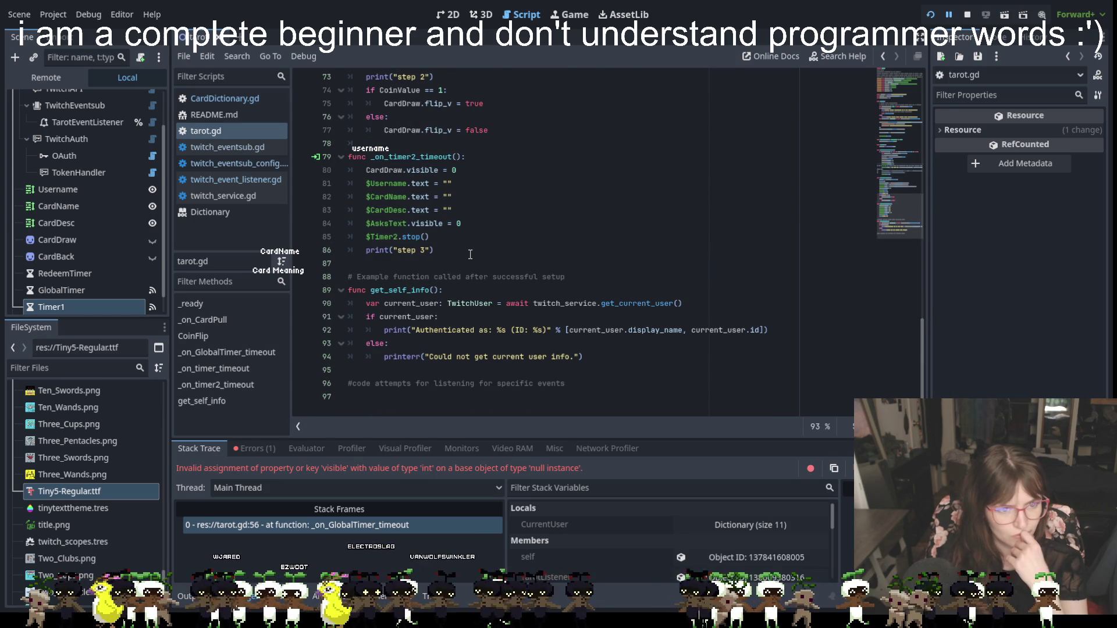
pyautogui.scroll(14, 470, 254)
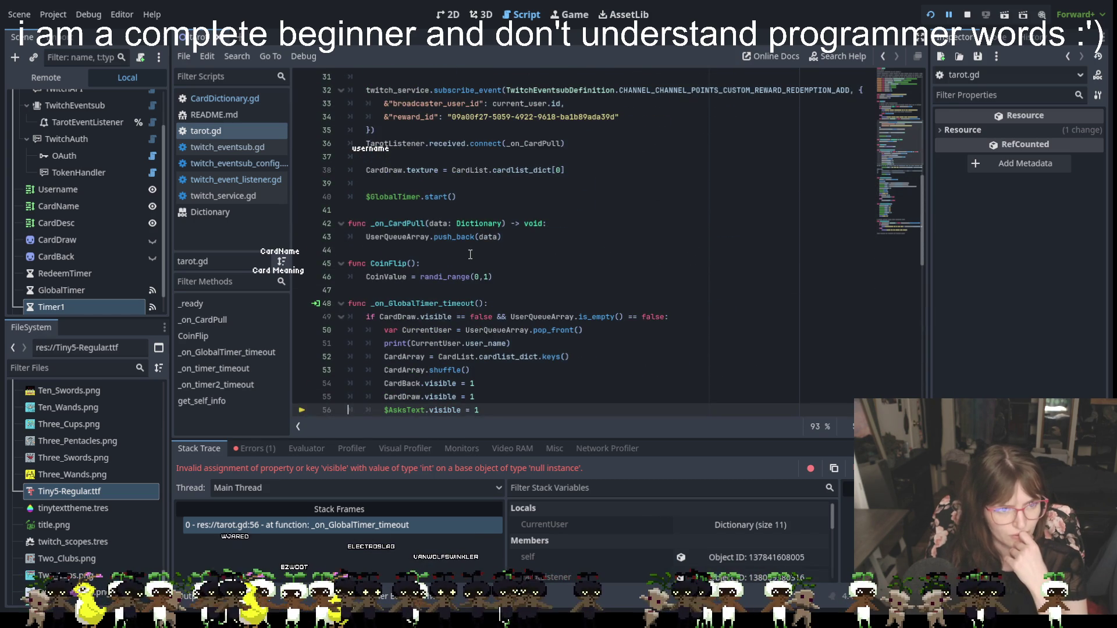
pyautogui.scroll(5, 470, 254)
pyautogui.scroll(5, 470, 254)
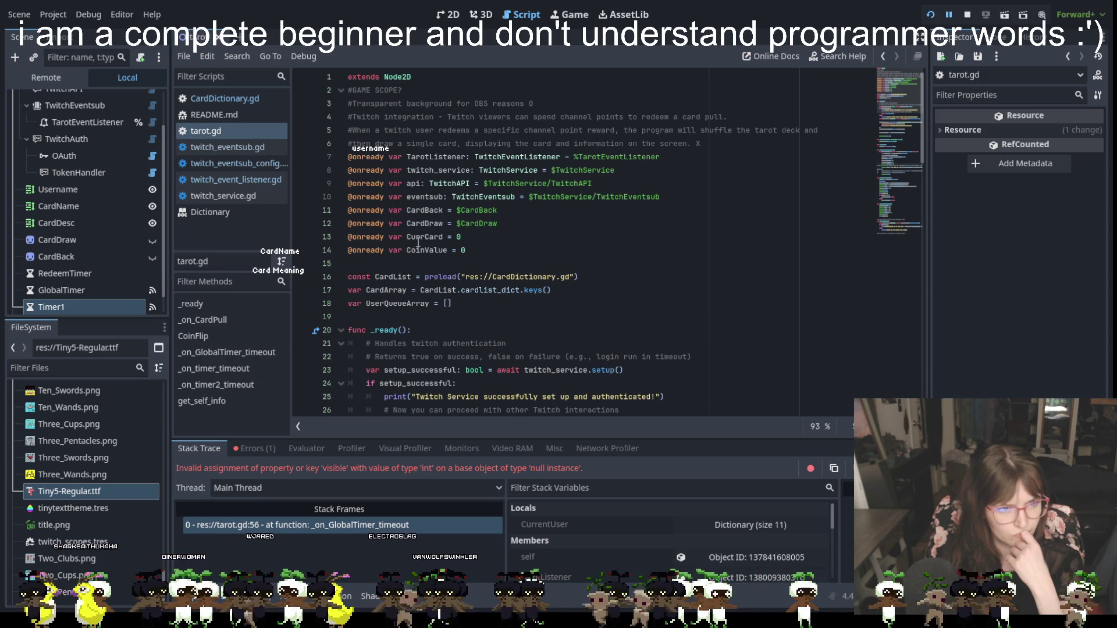
pyautogui.moveTo(424, 250)
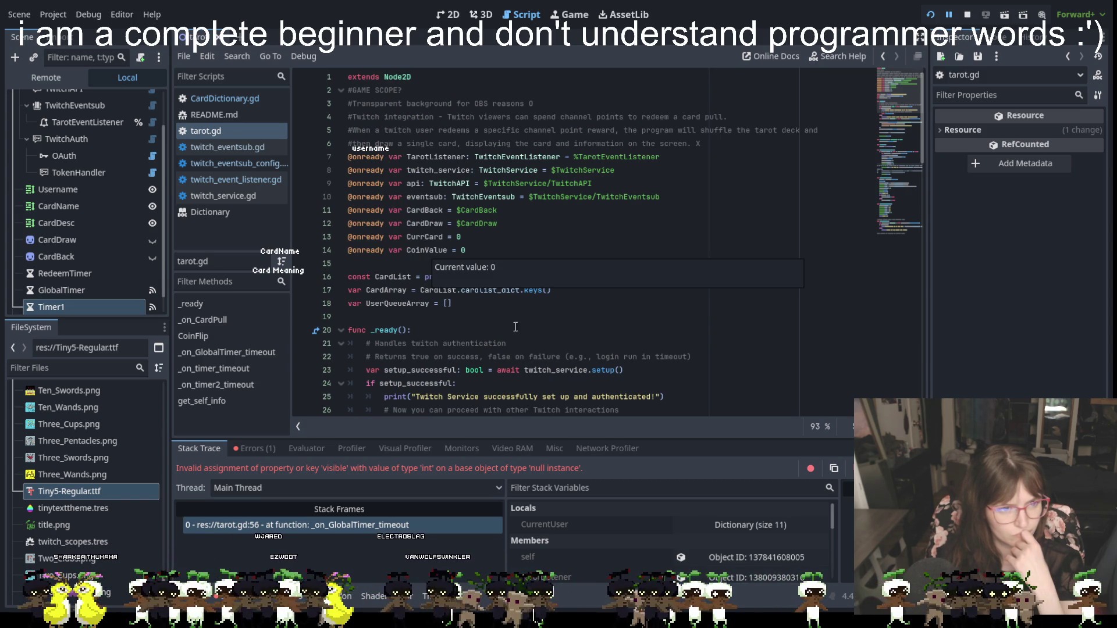
pyautogui.click(547, 317)
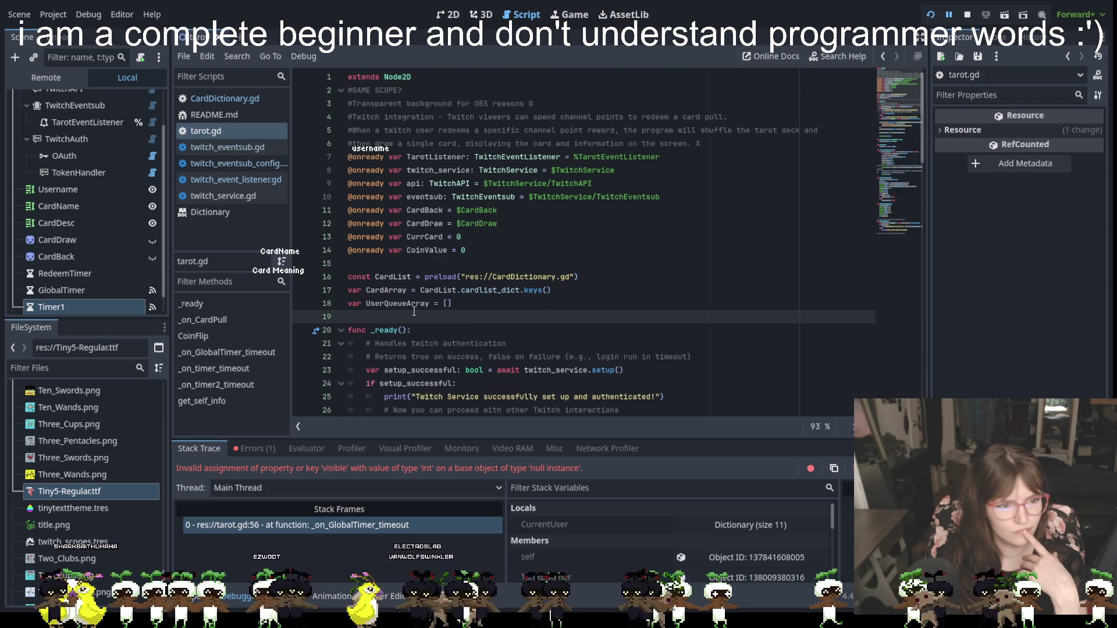
pyautogui.scroll(-3, 415, 311)
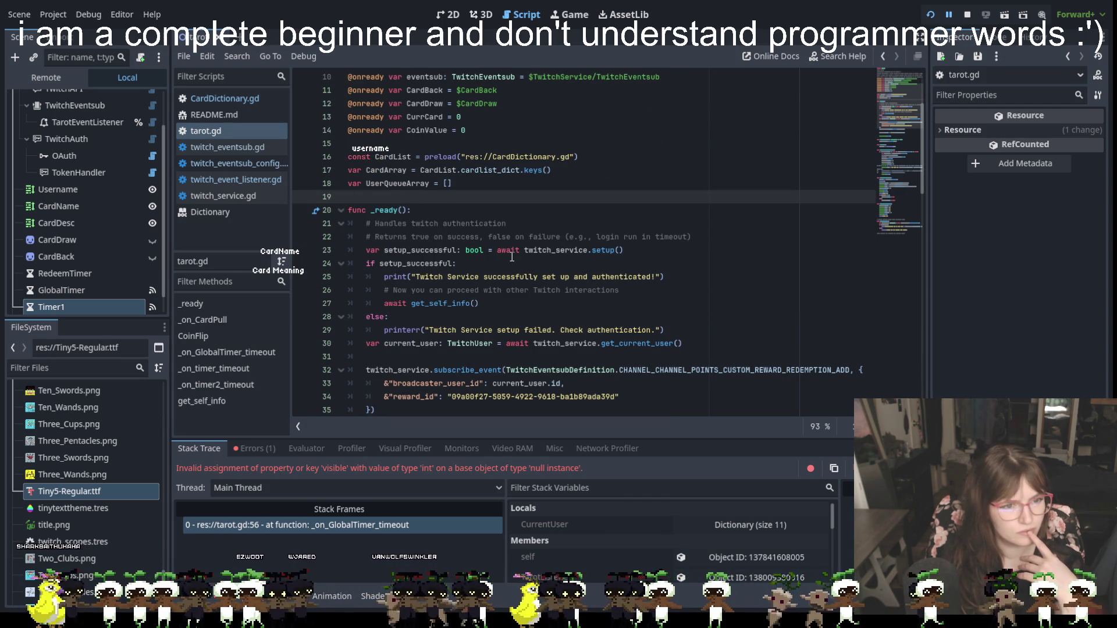
pyautogui.scroll(-3, 513, 256)
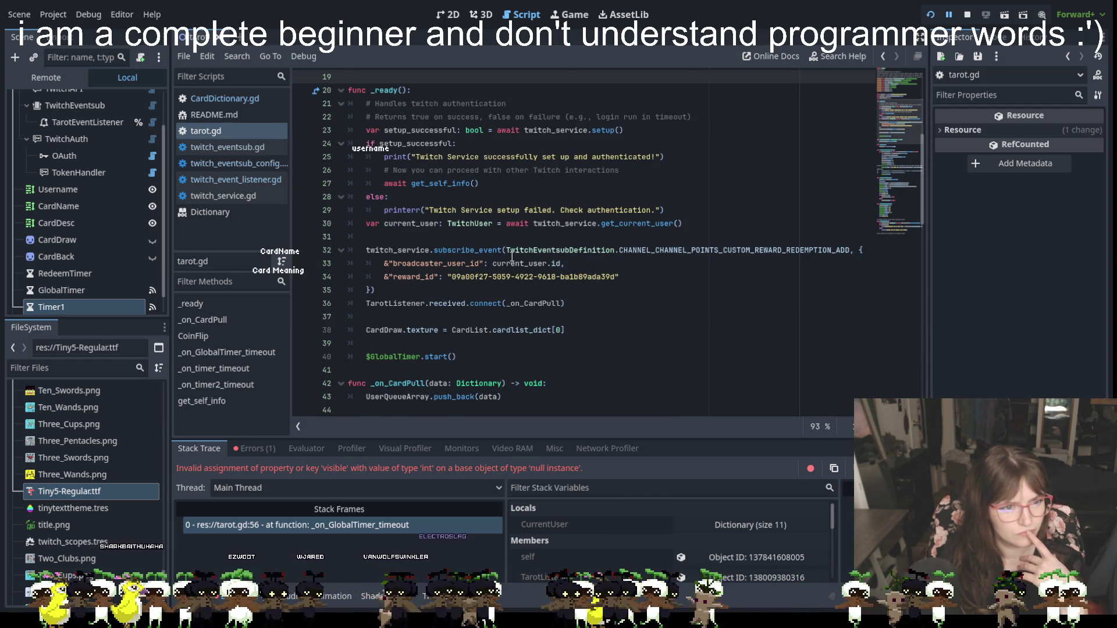
pyautogui.scroll(-1, 512, 256)
pyautogui.scroll(-1, 514, 258)
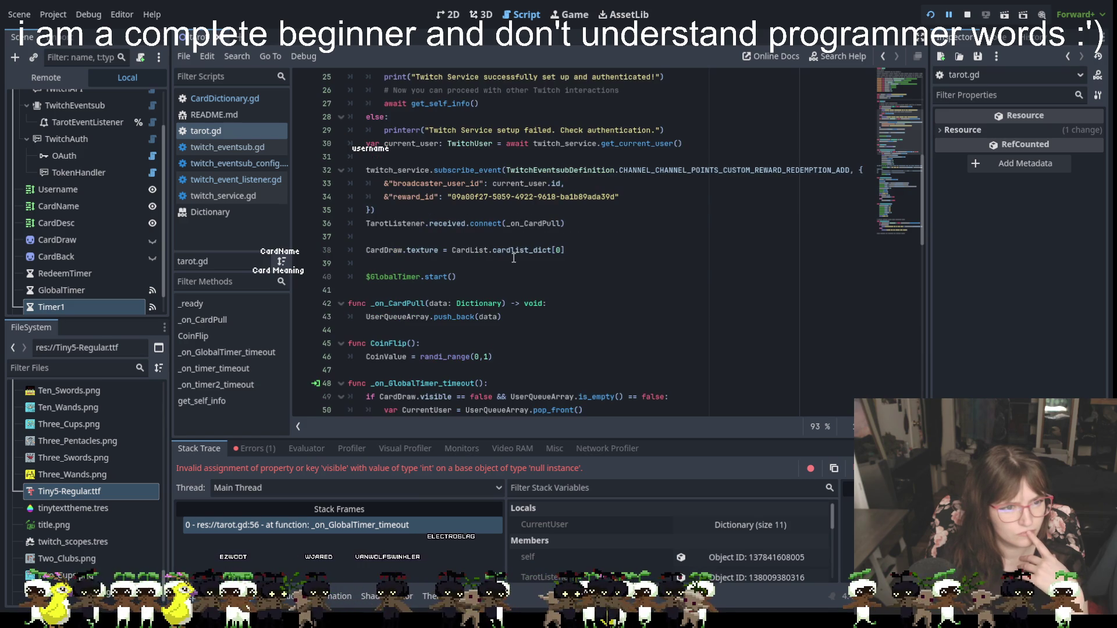
pyautogui.scroll(-1, 514, 258)
pyautogui.scroll(-2, 514, 257)
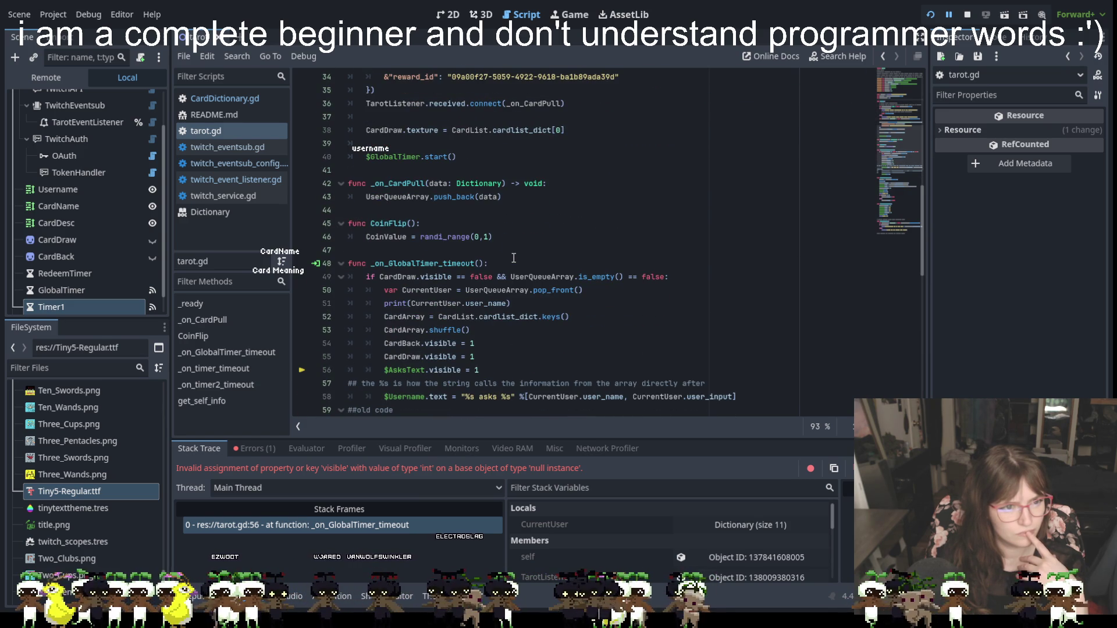
pyautogui.scroll(-2, 514, 258)
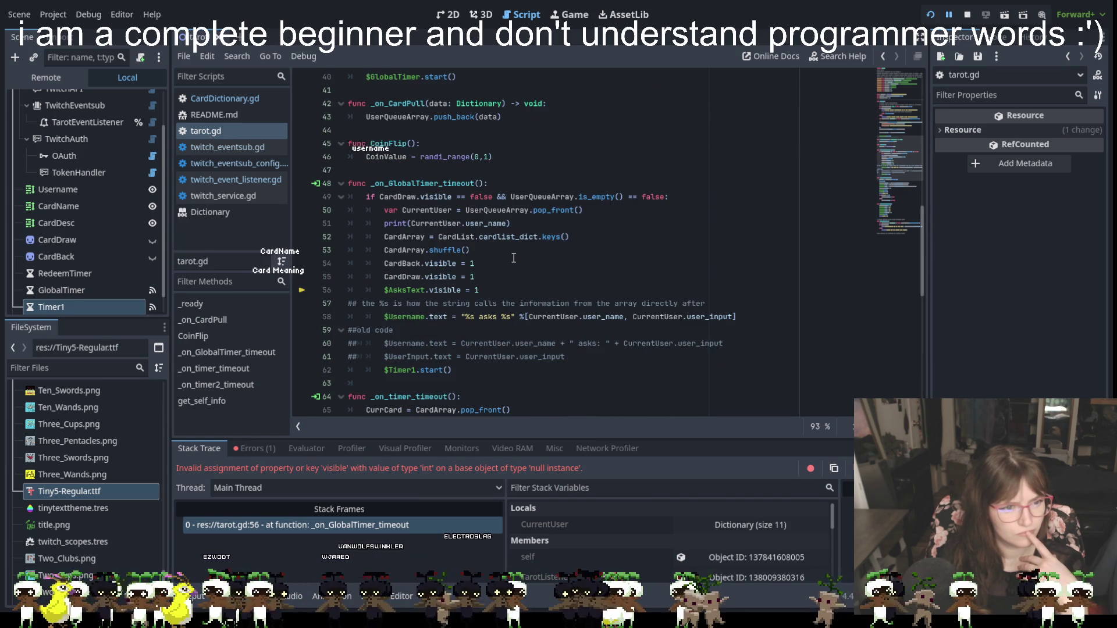
pyautogui.scroll(-1, 82, 187)
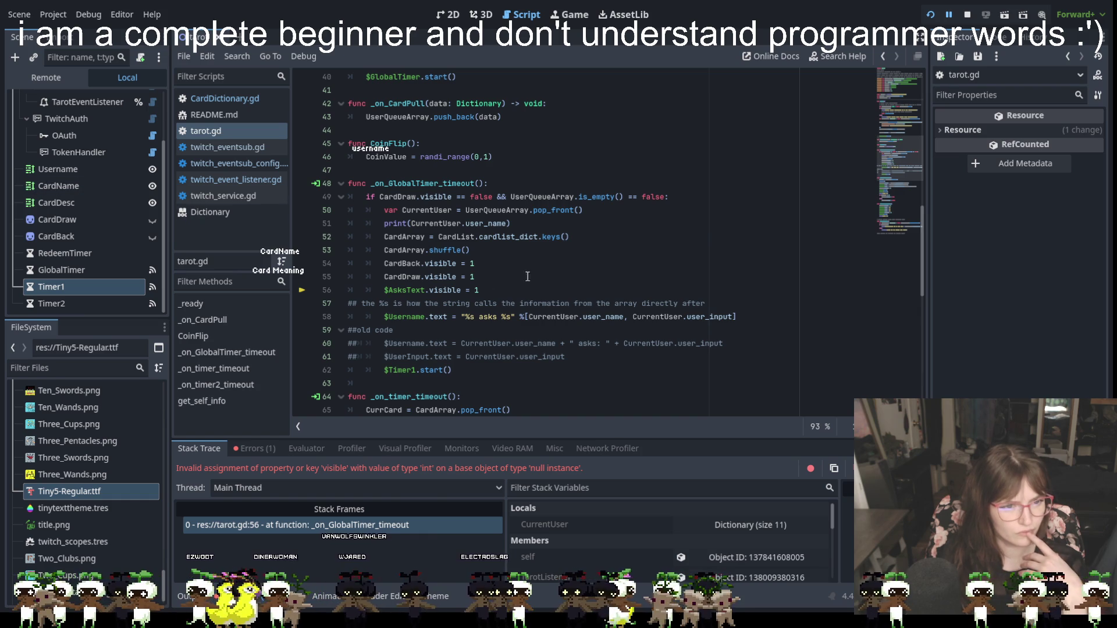
pyautogui.click(496, 290)
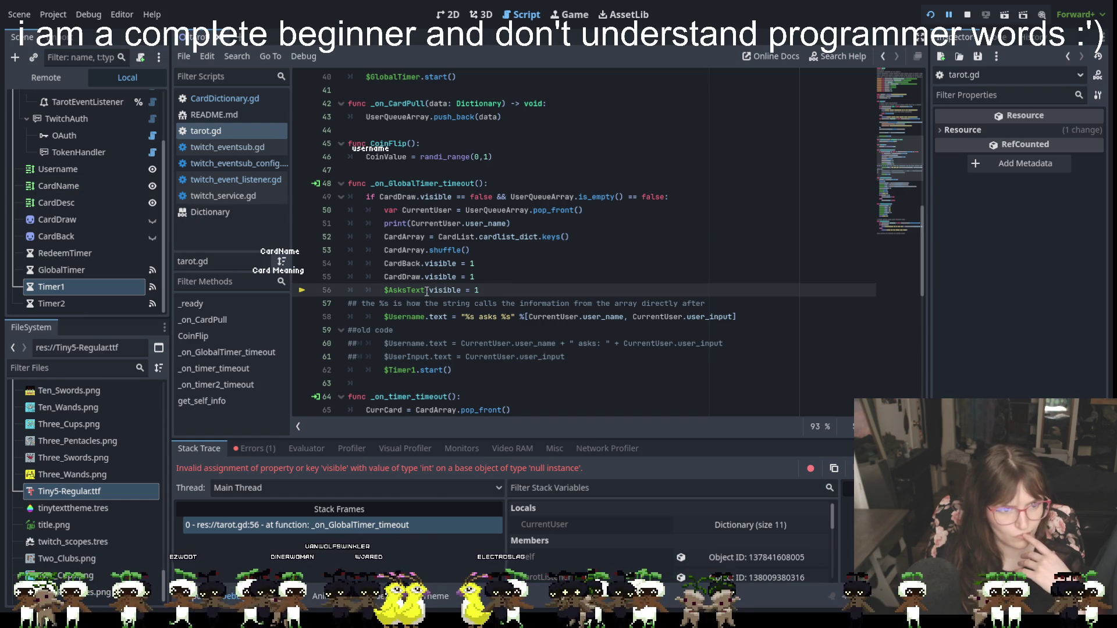
pyautogui.scroll(-10, 499, 288)
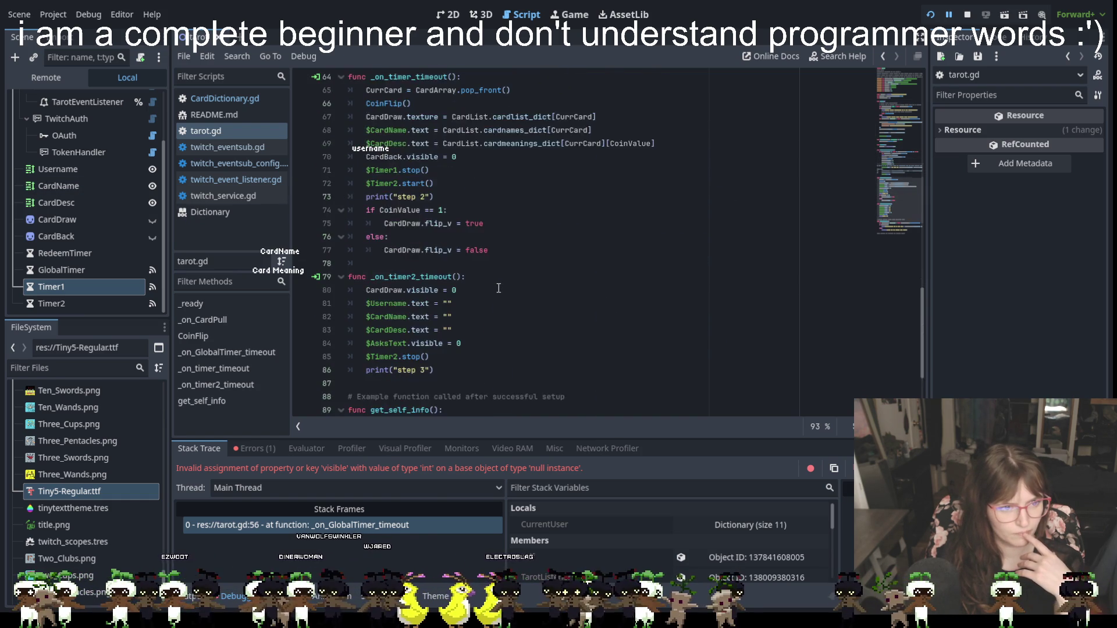
pyautogui.scroll(-2, 498, 288)
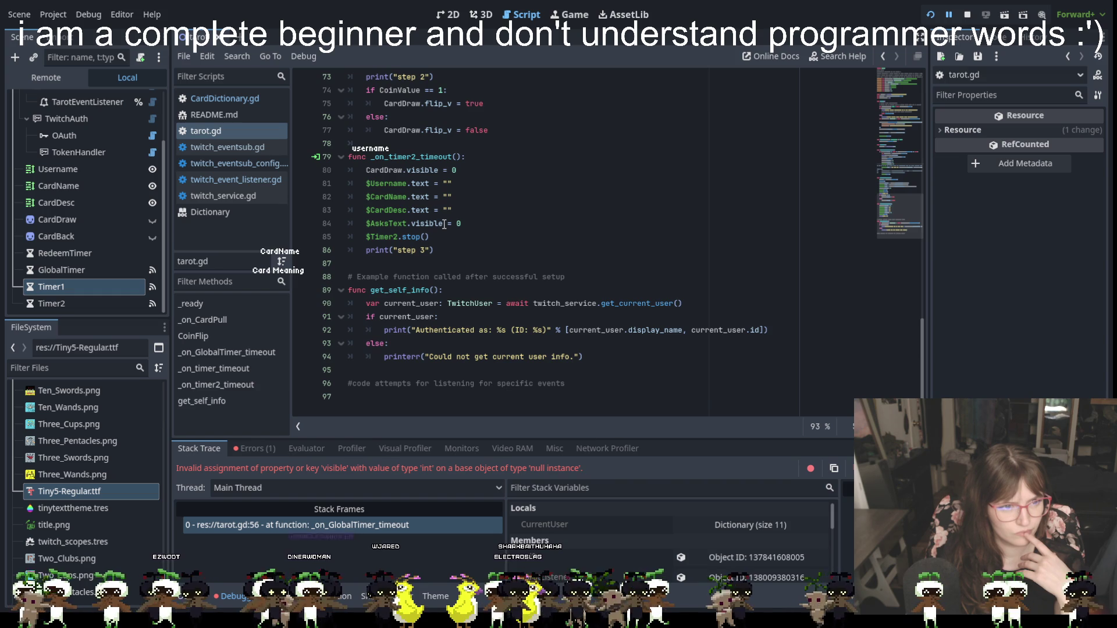
# Delete the $AsksText.visible = 0 and = 1 lines, then stop and rerun the game.
pyautogui.moveTo(480, 223); pyautogui.dragTo(347, 220)
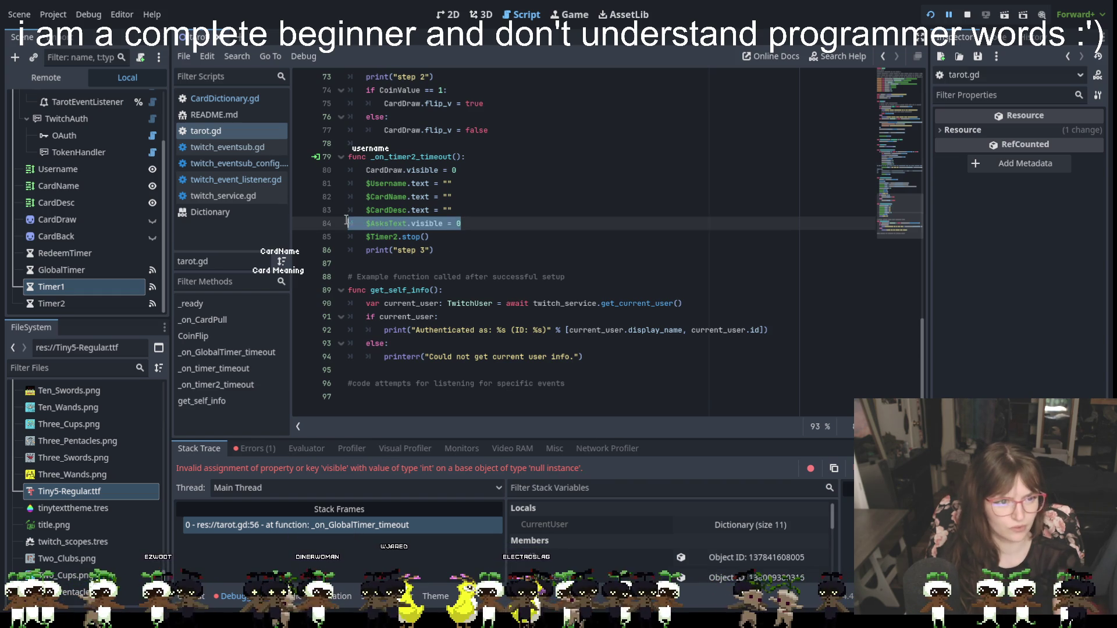
pyautogui.press('BackSpace')
pyautogui.press('BackSpace')
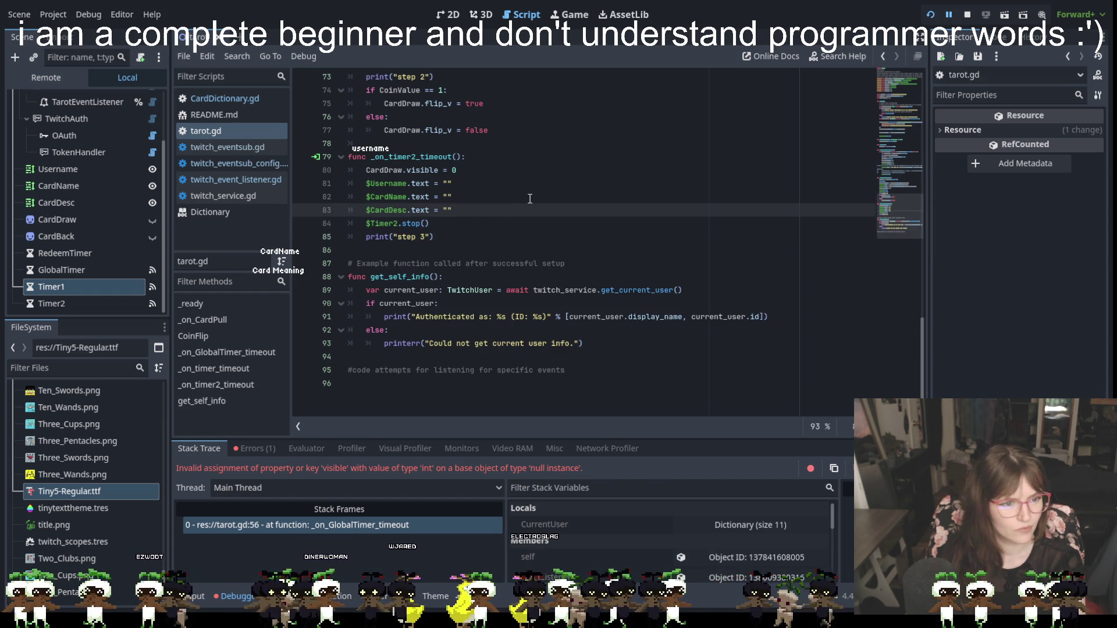
pyautogui.scroll(5, 527, 200)
pyautogui.scroll(4, 507, 200)
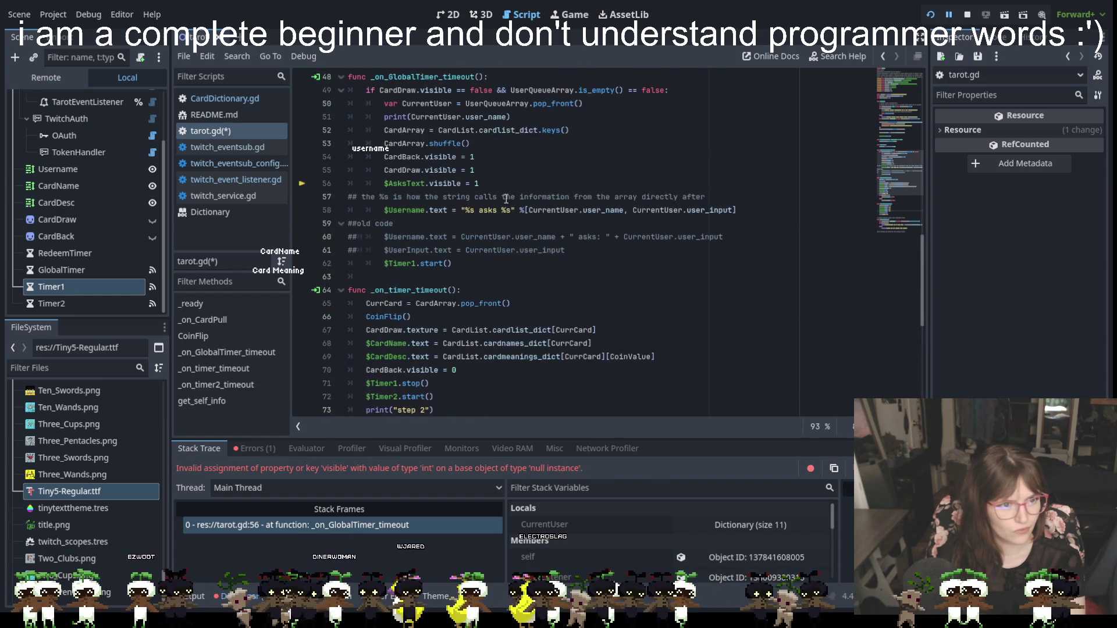
pyautogui.moveTo(517, 182); pyautogui.dragTo(334, 186)
pyautogui.press('BackSpace')
pyautogui.press('BackSpace')
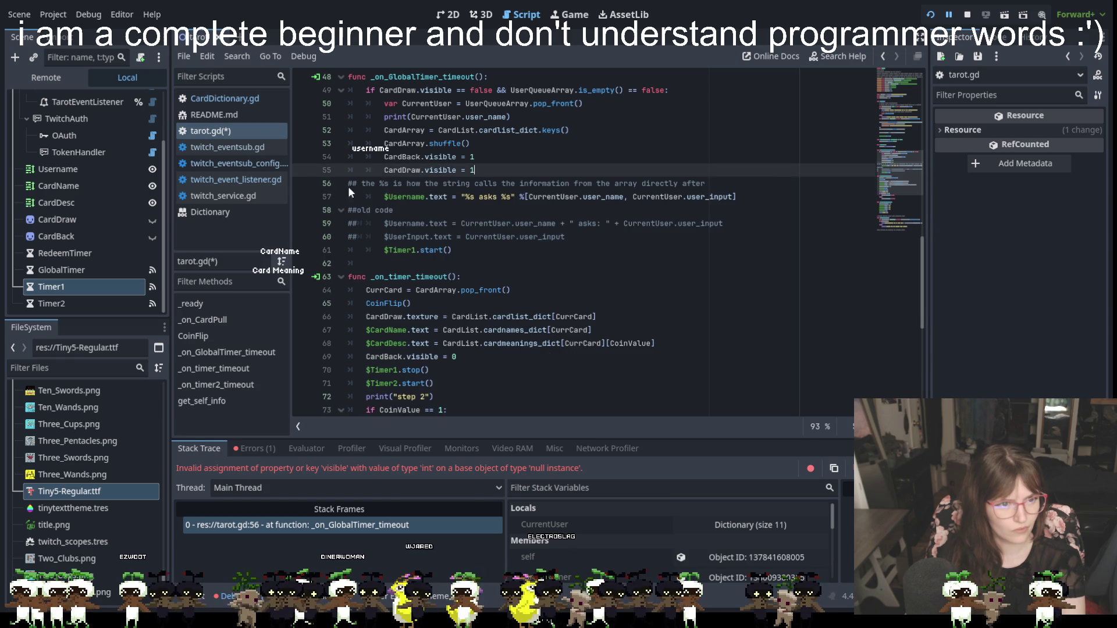
pyautogui.scroll(3, 540, 232)
pyautogui.scroll(12, 540, 232)
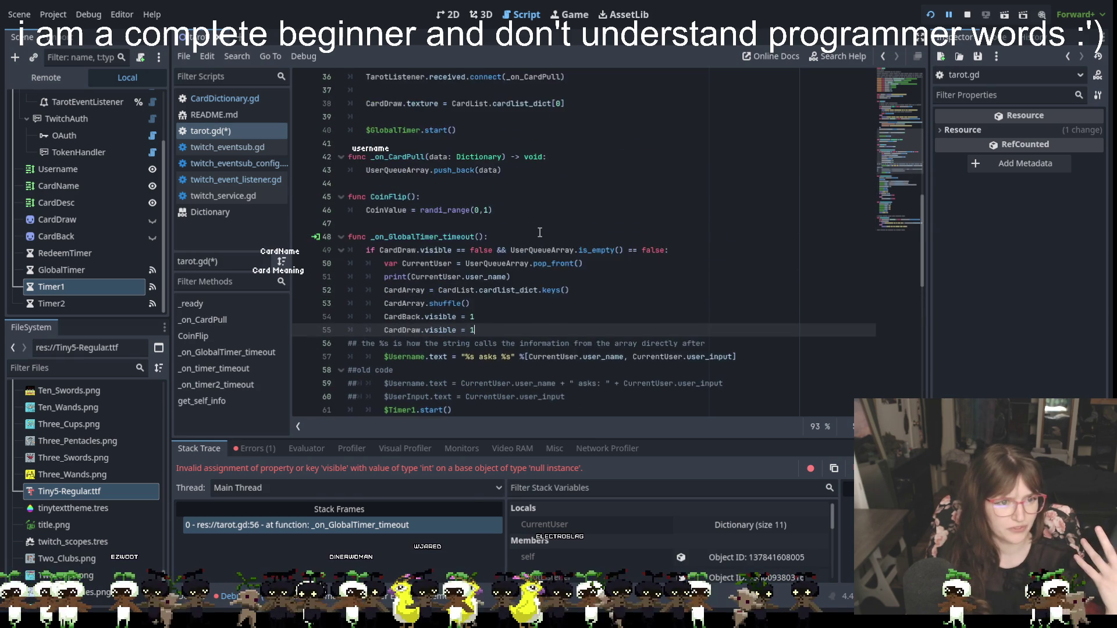
pyautogui.scroll(1, 540, 232)
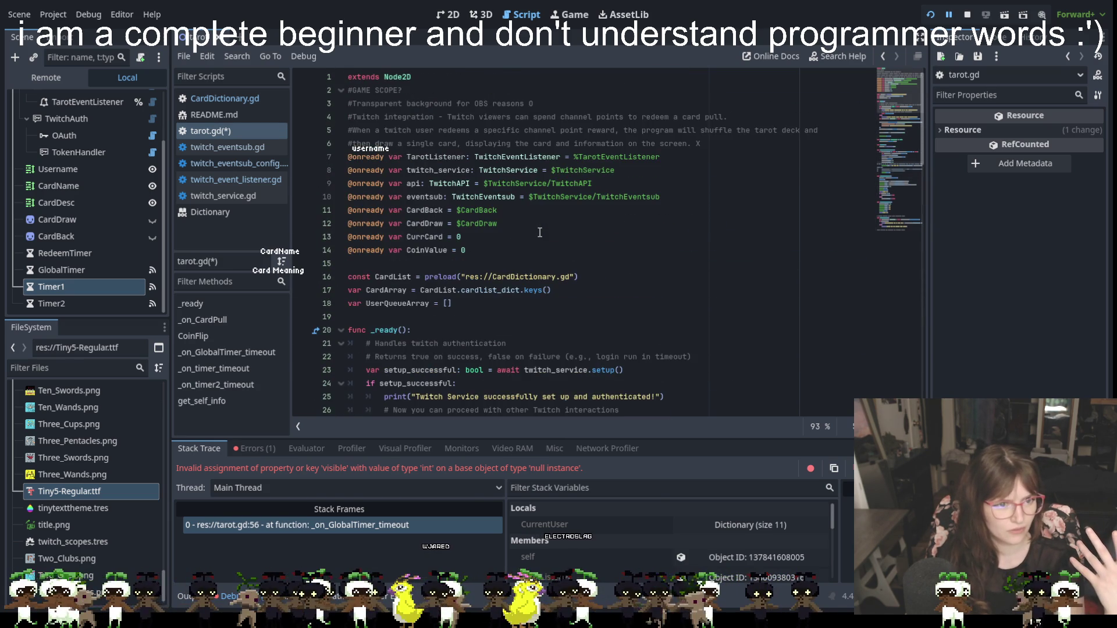
pyautogui.click(966, 16)
pyautogui.click(938, 14)
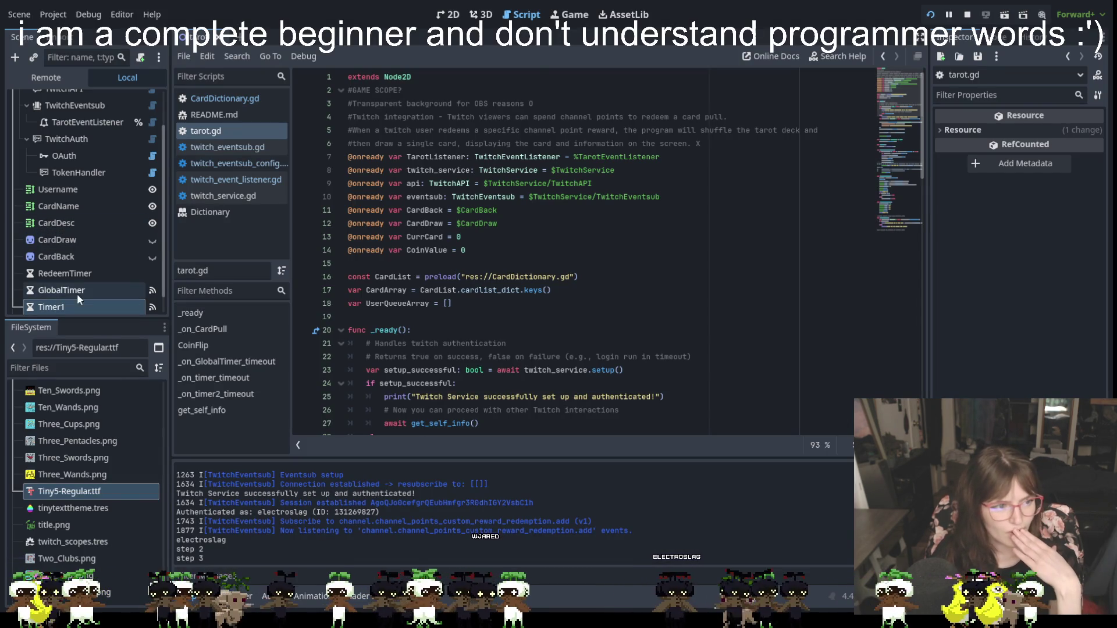
# Review the updated tarot.gd code and select Timer1 to view its 3.0 s wait time.
pyautogui.scroll(-3, 497, 319)
pyautogui.scroll(-7, 497, 318)
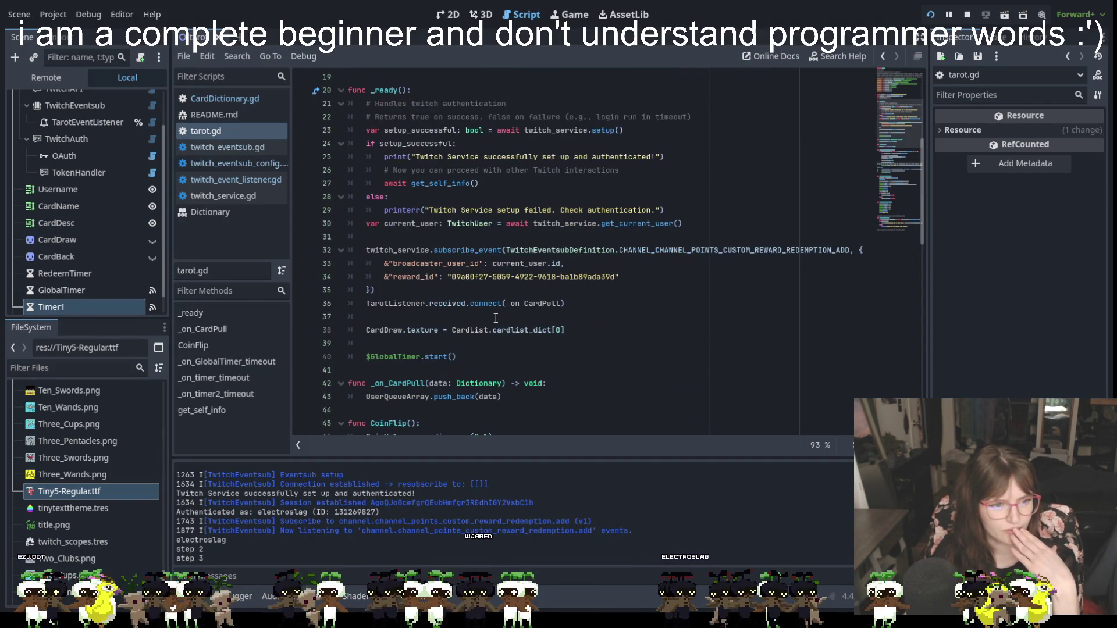
pyautogui.scroll(-2, 497, 316)
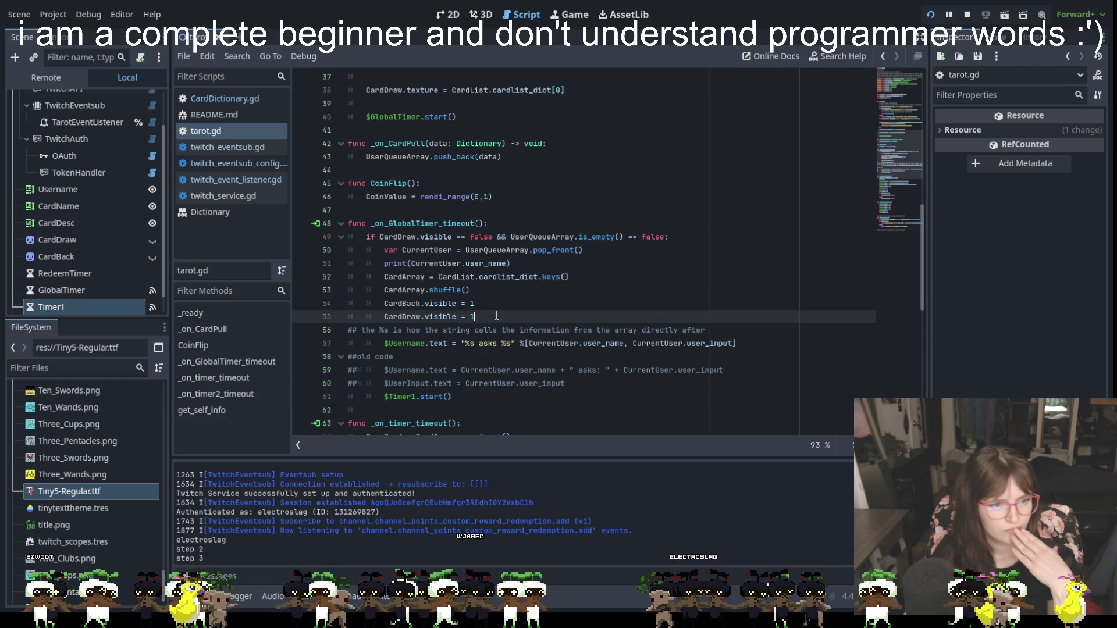
pyautogui.scroll(12, 496, 315)
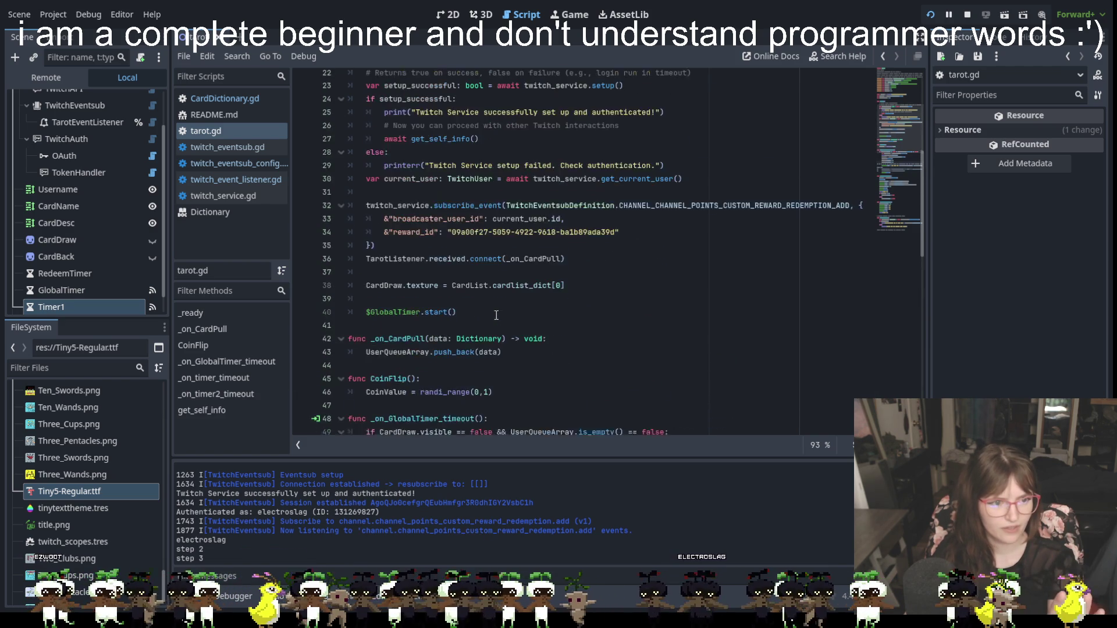
pyautogui.scroll(-7, 496, 315)
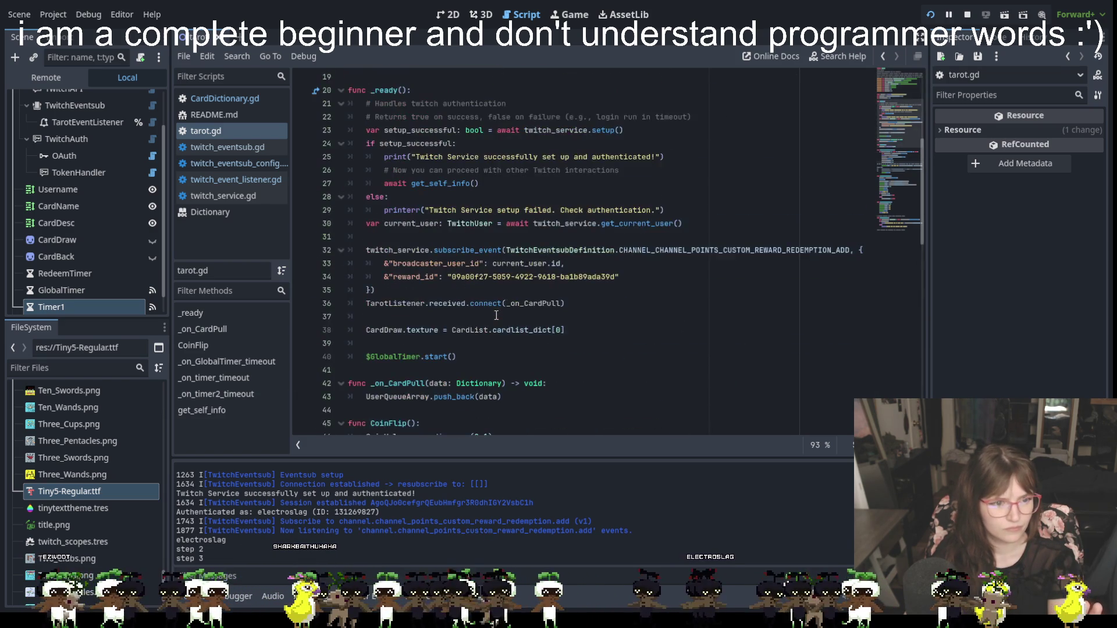
pyautogui.scroll(-2, 496, 316)
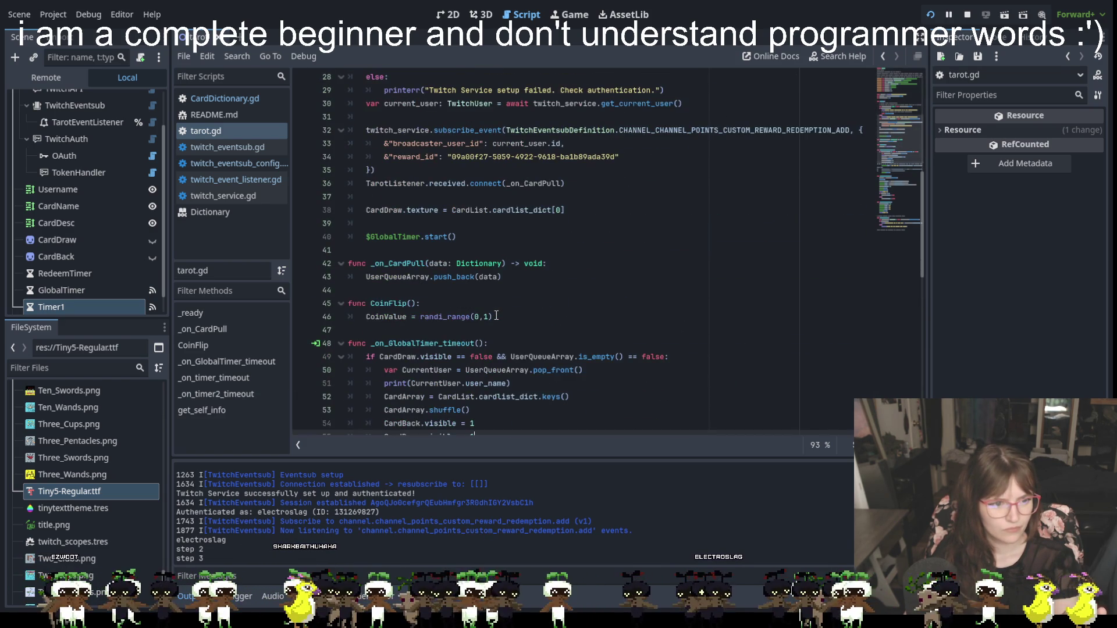
pyautogui.scroll(-3, 497, 315)
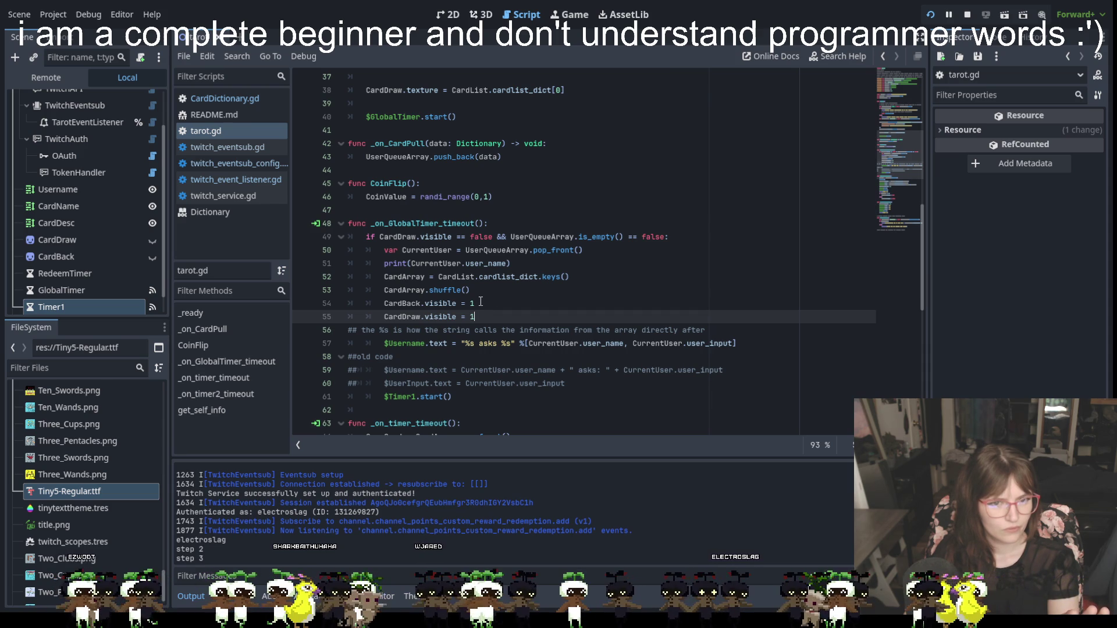
pyautogui.click(75, 306)
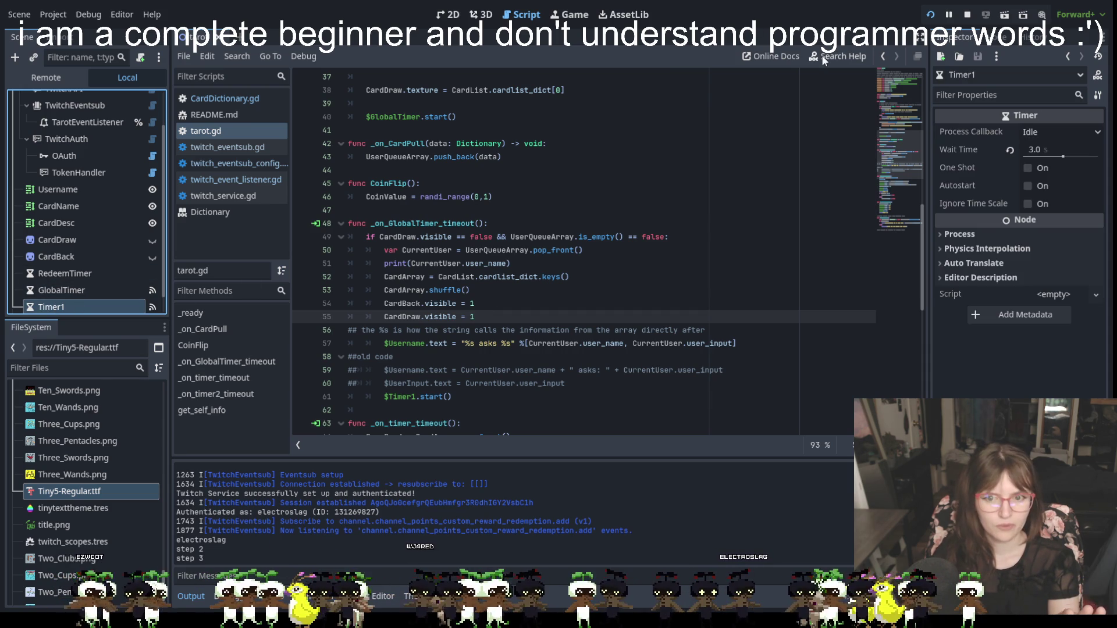
# Set Timer1's Wait Time to 1 second.
pyautogui.click(1045, 150)
pyautogui.write('1')
pyautogui.press('Return')
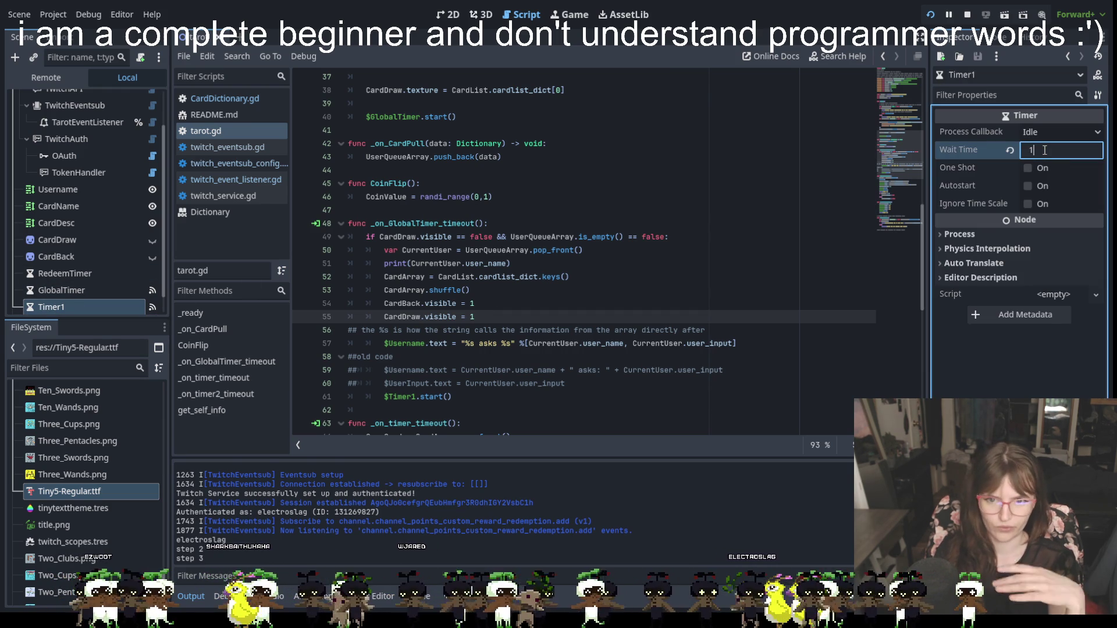
# Set Timer2's Wait Time to 15 seconds.
pyautogui.scroll(-1, 87, 262)
pyautogui.click(53, 303)
pyautogui.click(1051, 150)
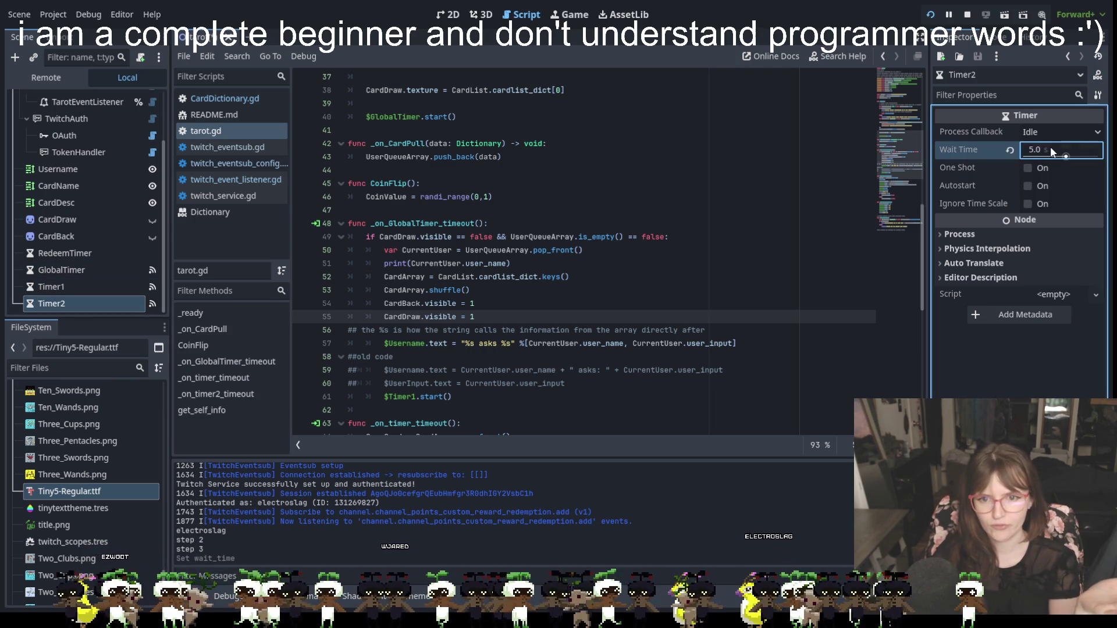
pyautogui.write('15')
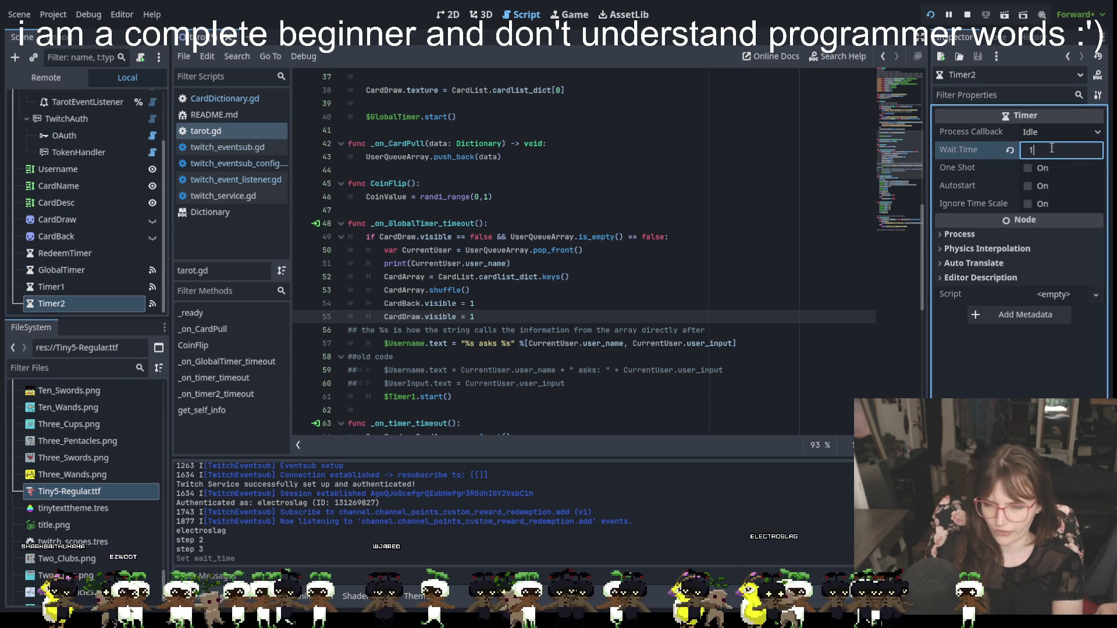
pyautogui.press('Return')
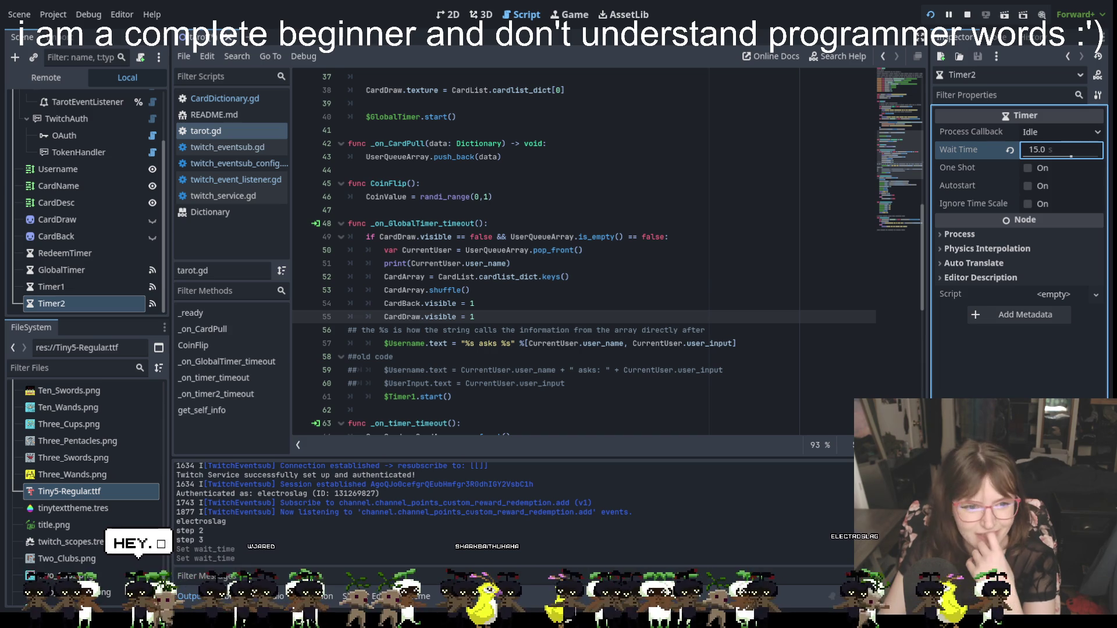
pyautogui.click(581, 344)
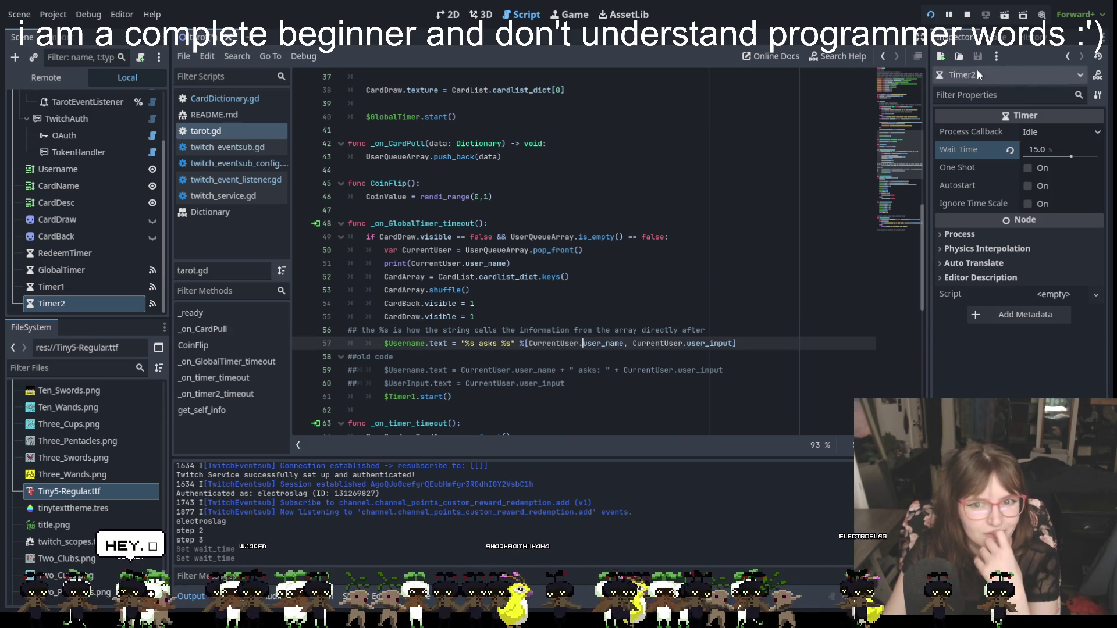
# Rerun the tarot scene to test the 1 s and 15 s timer lengths.
pyautogui.click(937, 20)
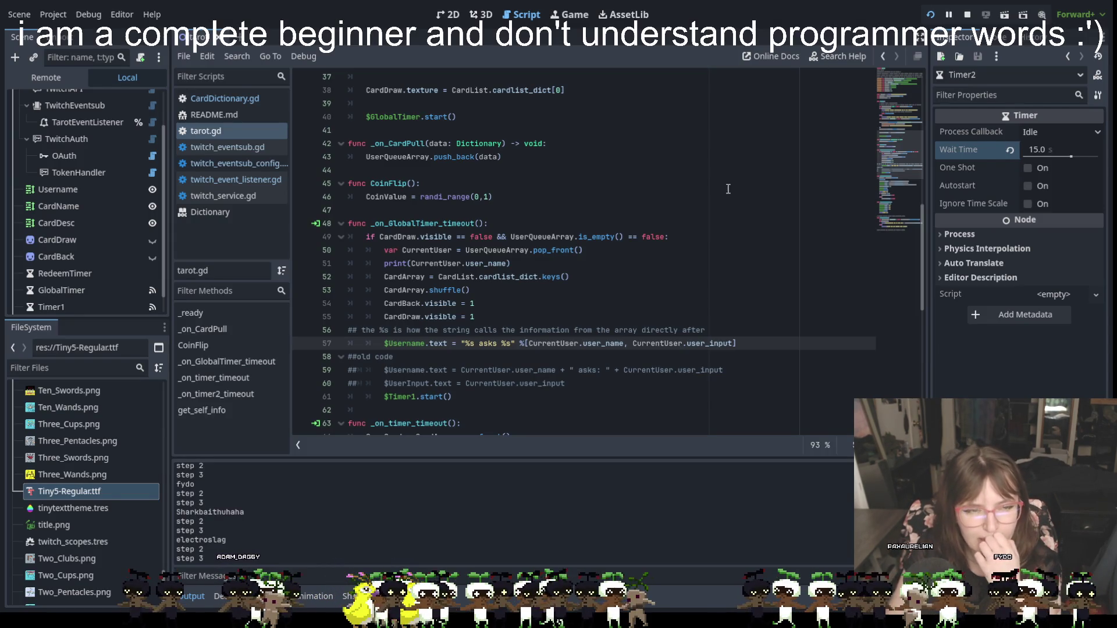
# Stop the running game, cancel Save Scene As, and save the current scene.
pyautogui.press('F8')
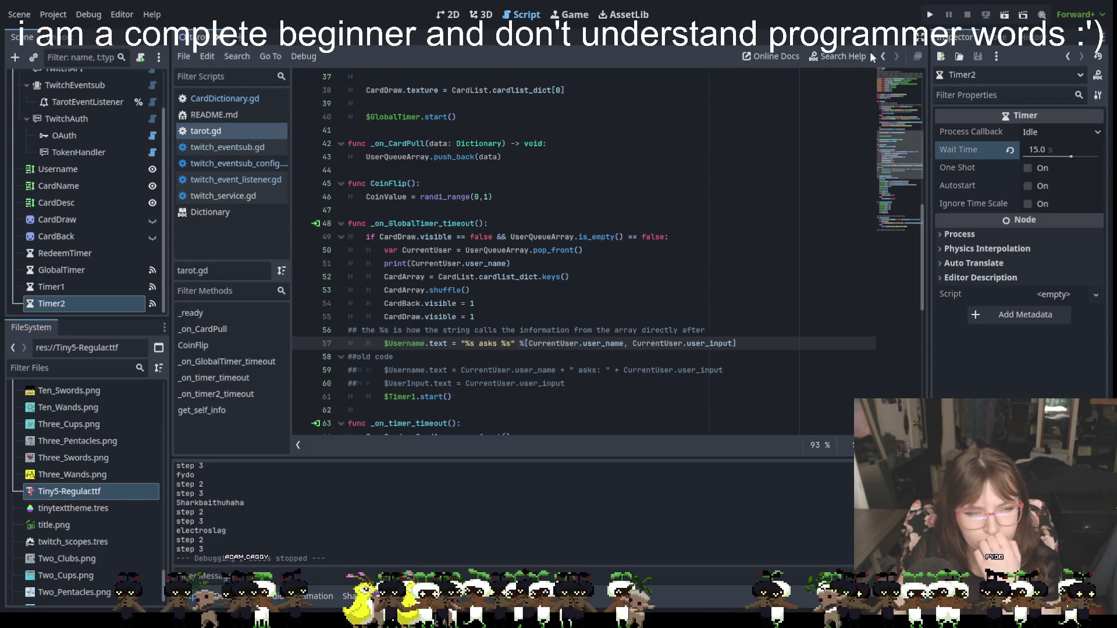
pyautogui.click(20, 14)
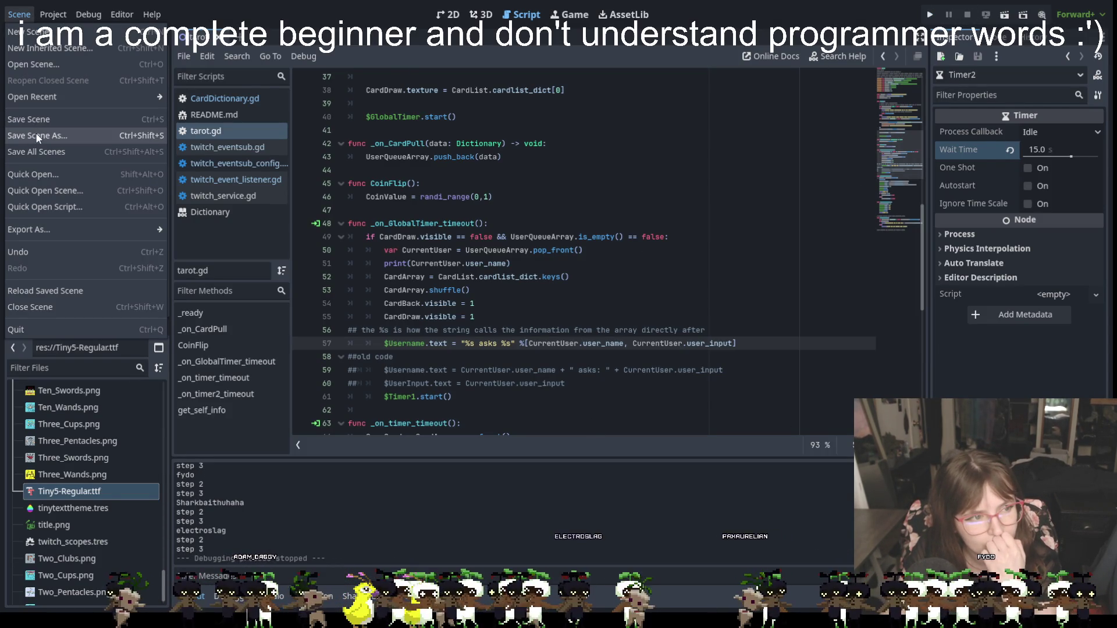
pyautogui.click(36, 133)
pyautogui.click(666, 493)
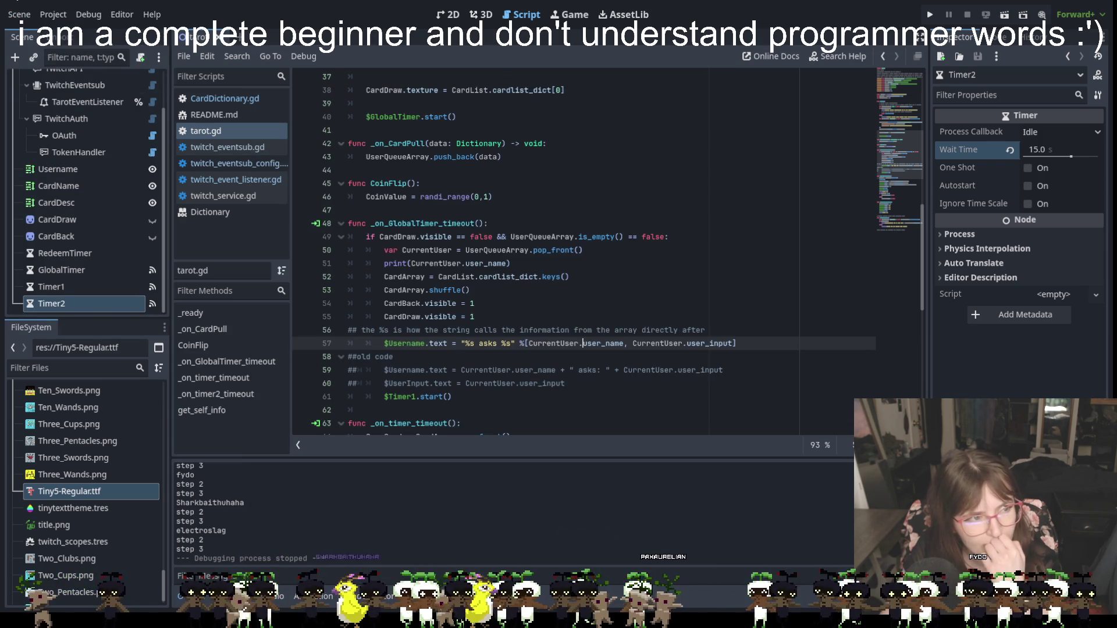
pyautogui.click(13, 15)
pyautogui.click(51, 155)
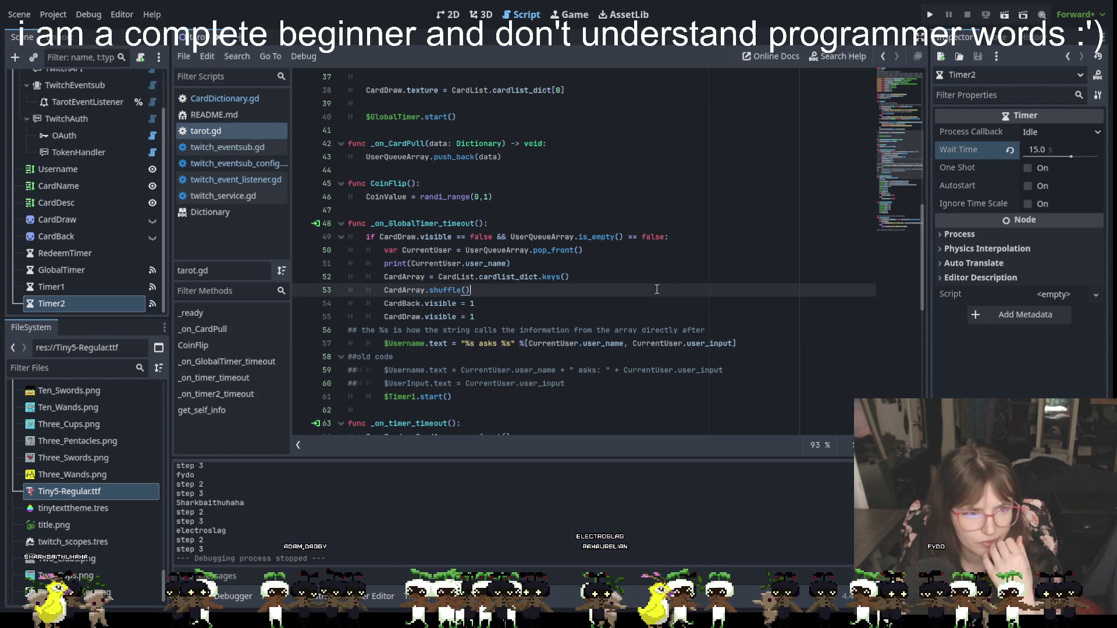
# Add the comment '## This is the code for the 3 card spread' below the events comment.
pyautogui.scroll(-5, 651, 269)
pyautogui.scroll(-3, 651, 270)
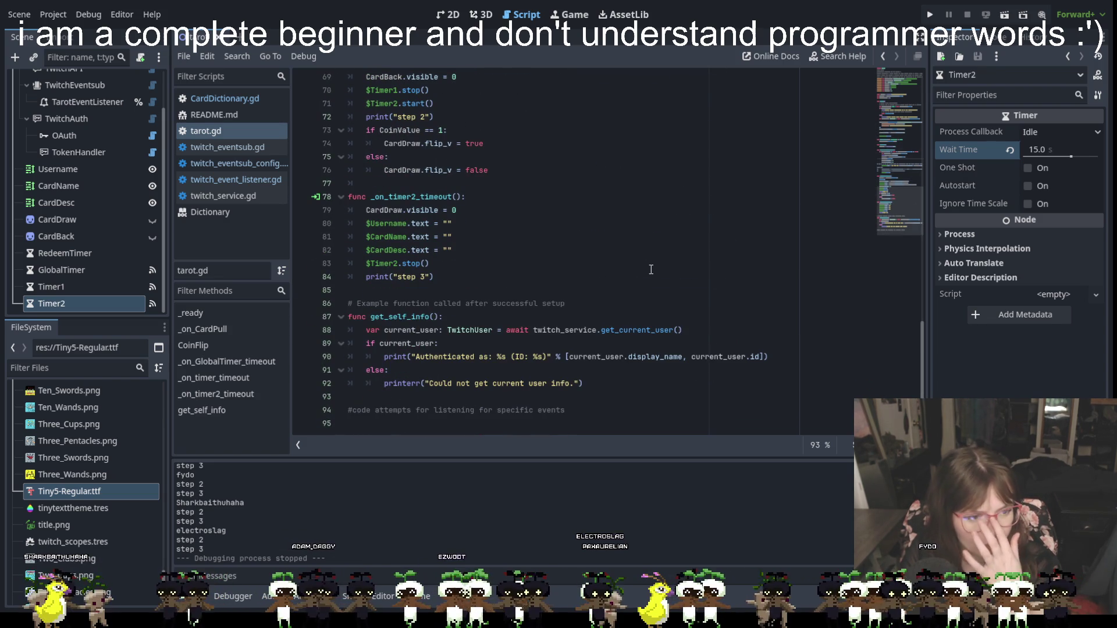
pyautogui.scroll(17, 651, 270)
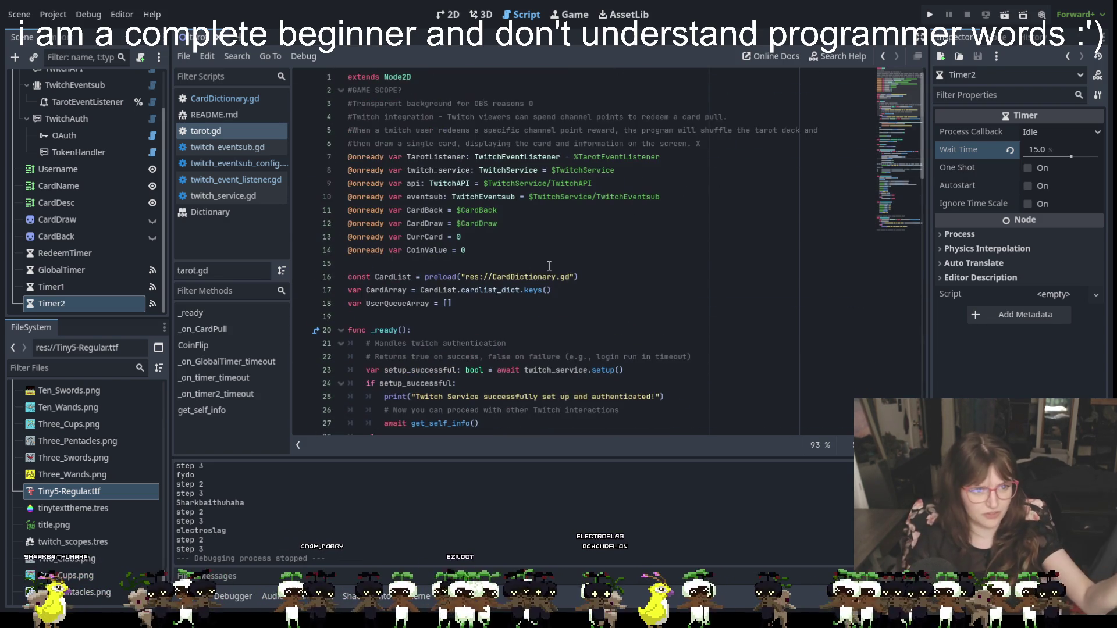
pyautogui.scroll(-17, 611, 404)
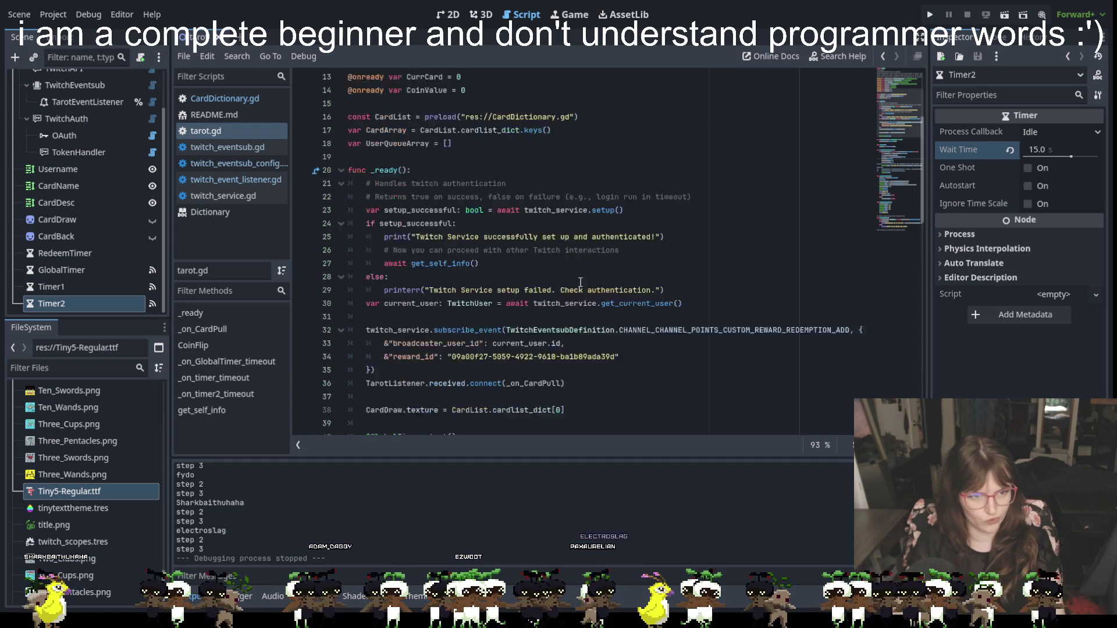
pyautogui.click(611, 404)
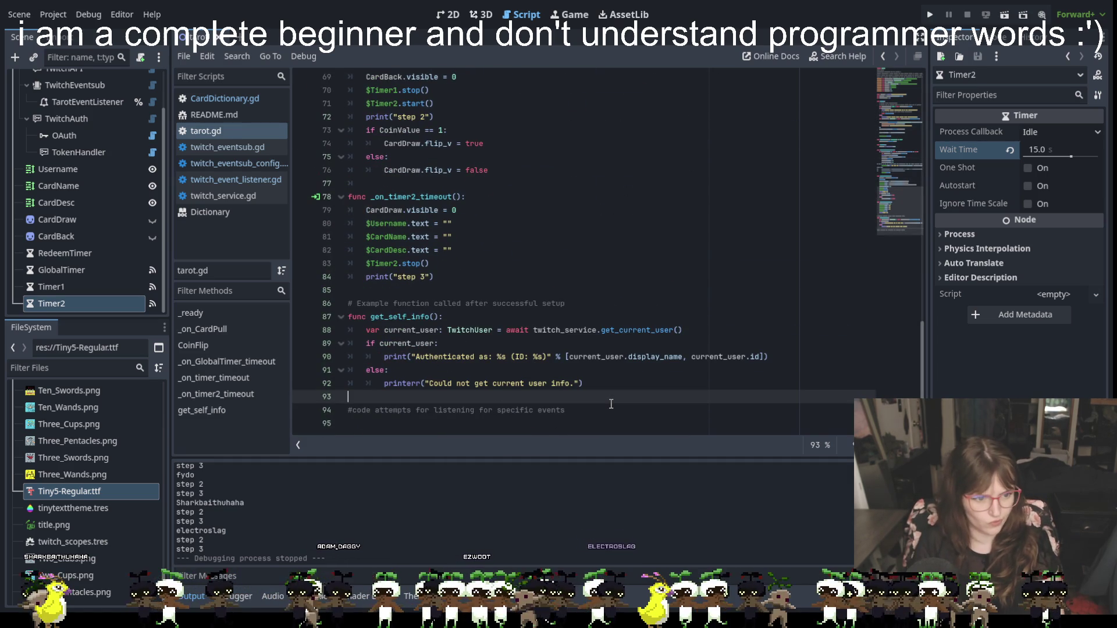
pyautogui.click(607, 411)
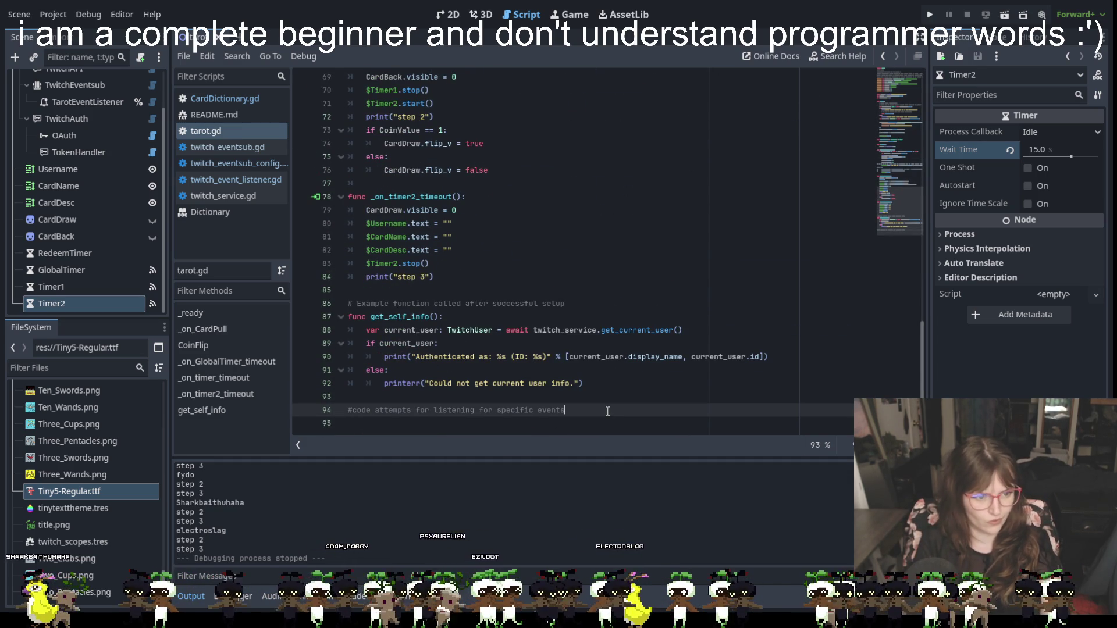
pyautogui.press('Return')
pyautogui.press('Return')
pyautogui.write('#')
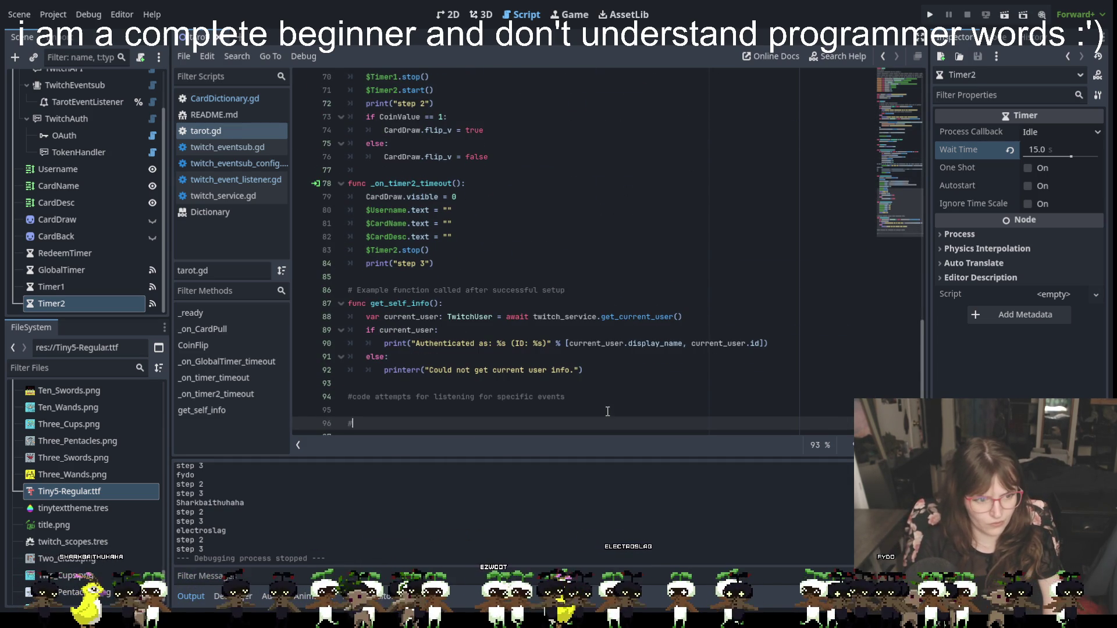
pyautogui.write('# This is the ')
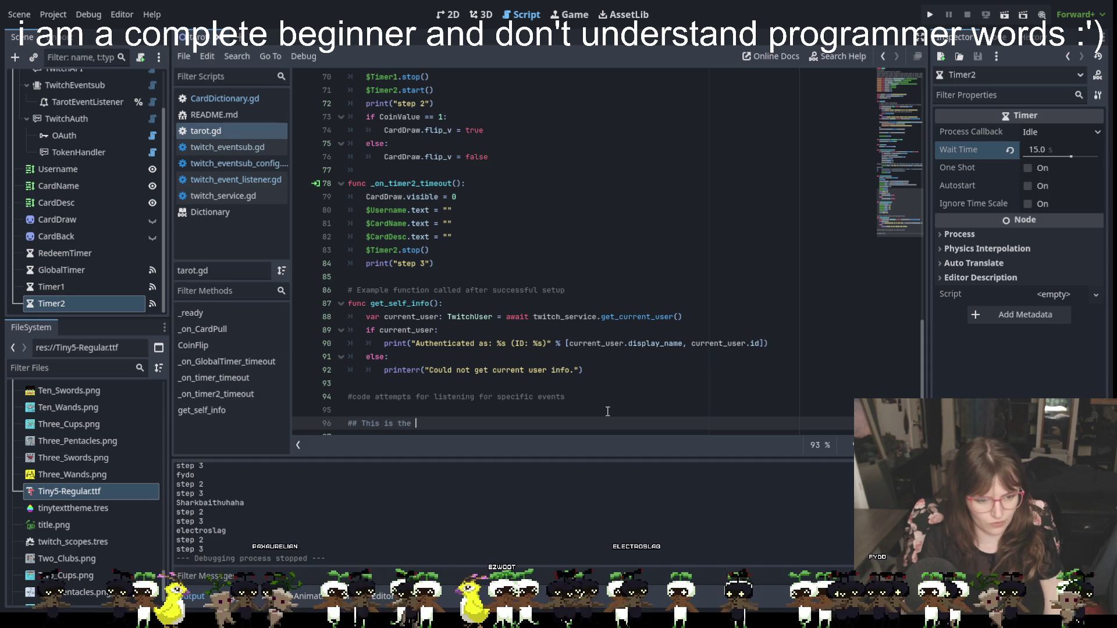
pyautogui.write('code for the 3 ')
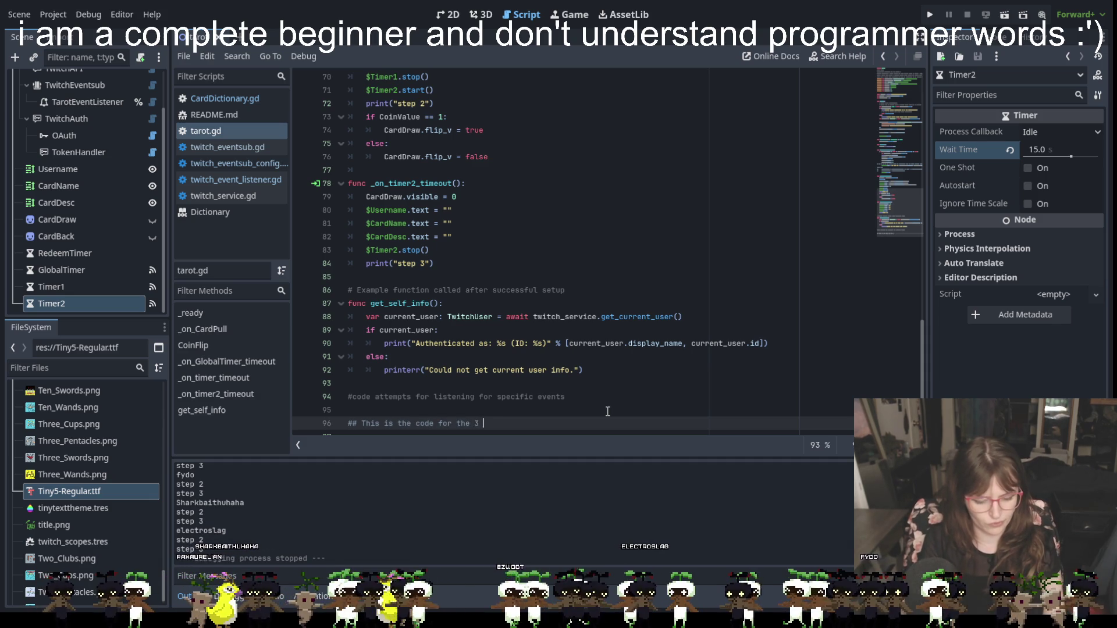
pyautogui.write('card spread lmao :')
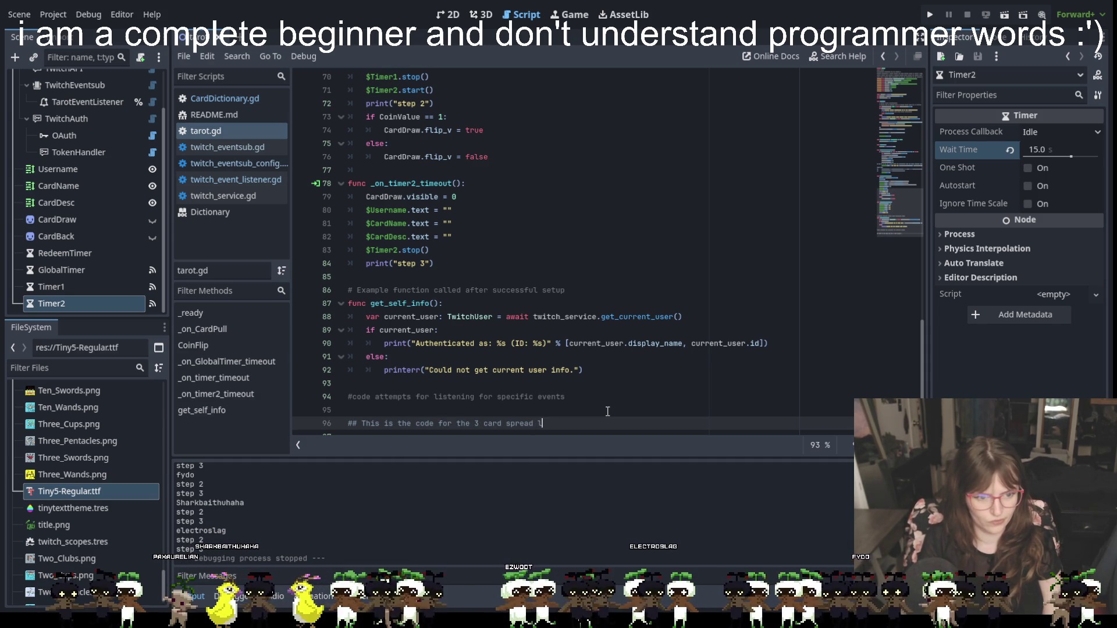
pyautogui.click(657, 263)
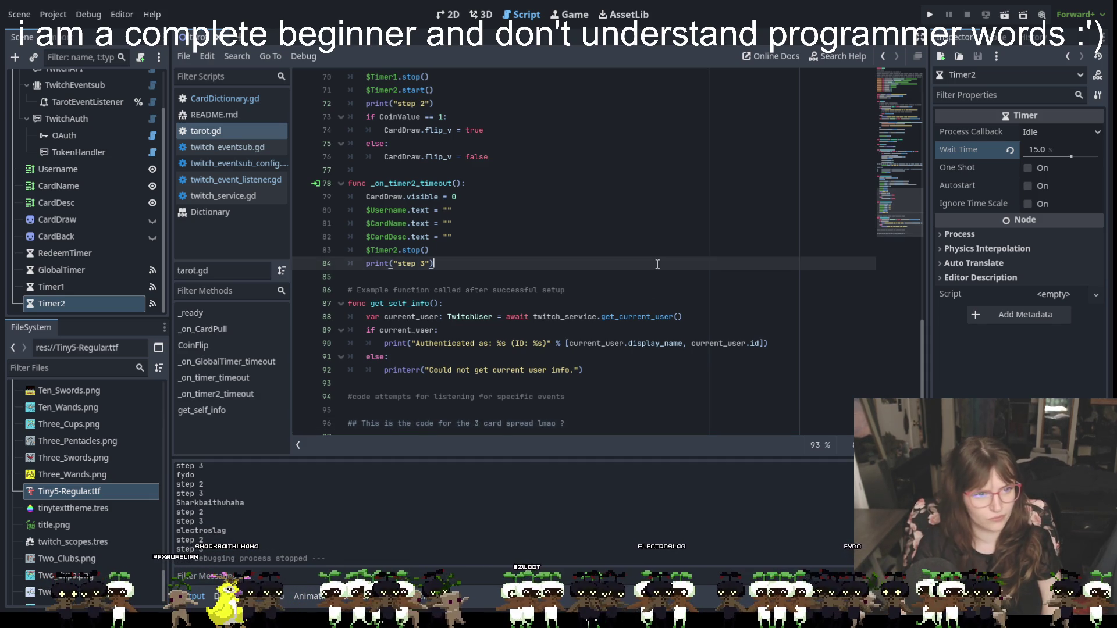
pyautogui.scroll(4, 471, 232)
pyautogui.scroll(9, 471, 231)
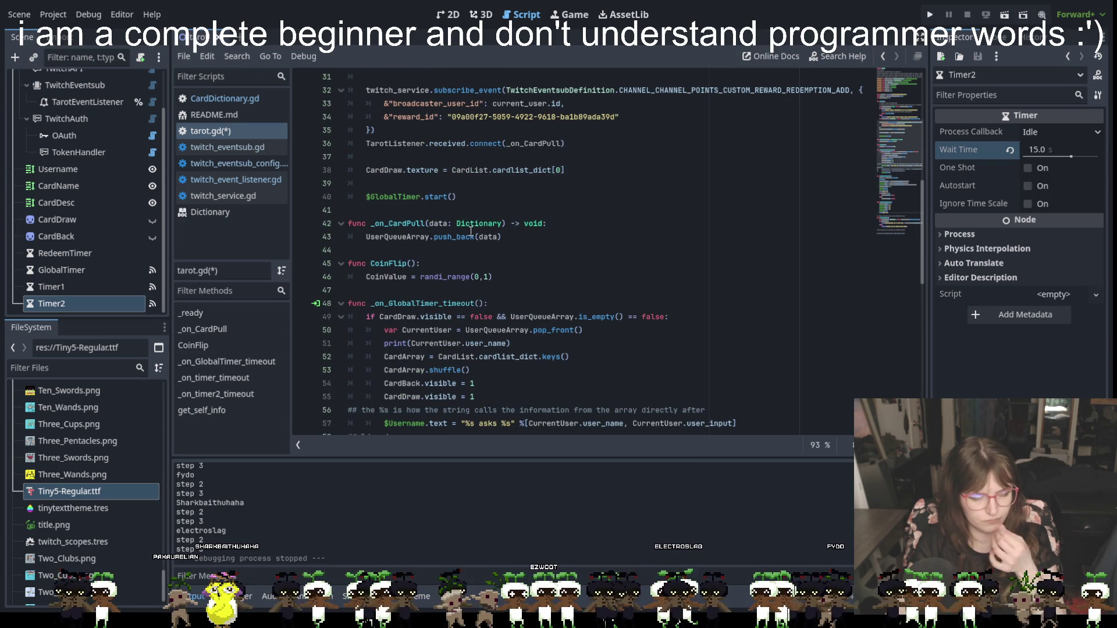
pyautogui.scroll(4, 471, 232)
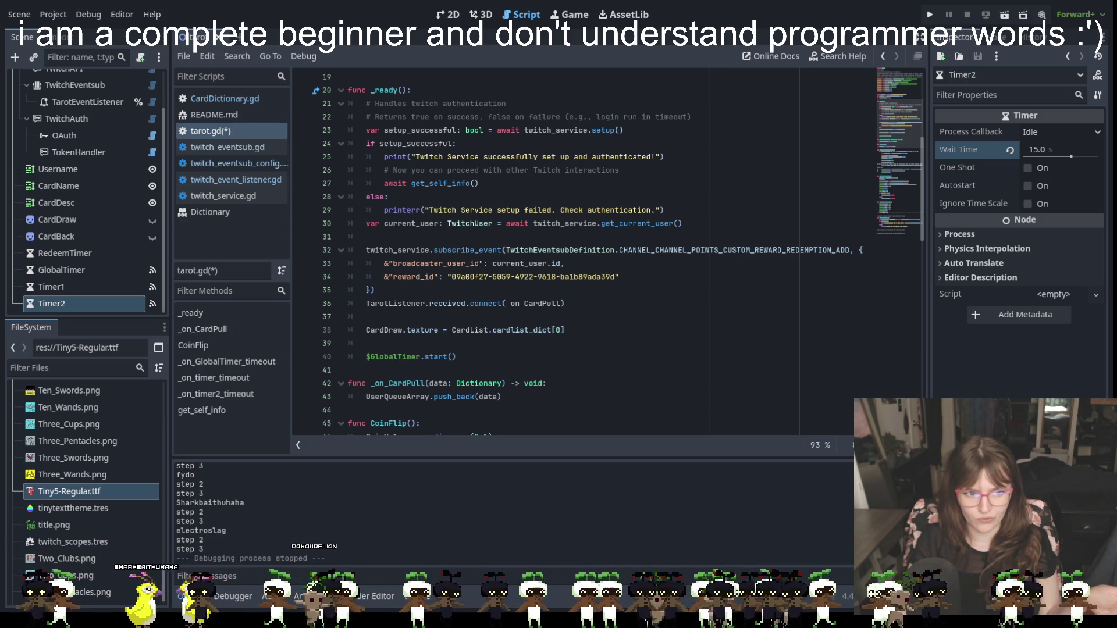
pyautogui.moveTo(366, 250)
pyautogui.mouseDown()
pyautogui.moveTo(626, 277)
pyautogui.moveTo(628, 289)
pyautogui.mouseUp()
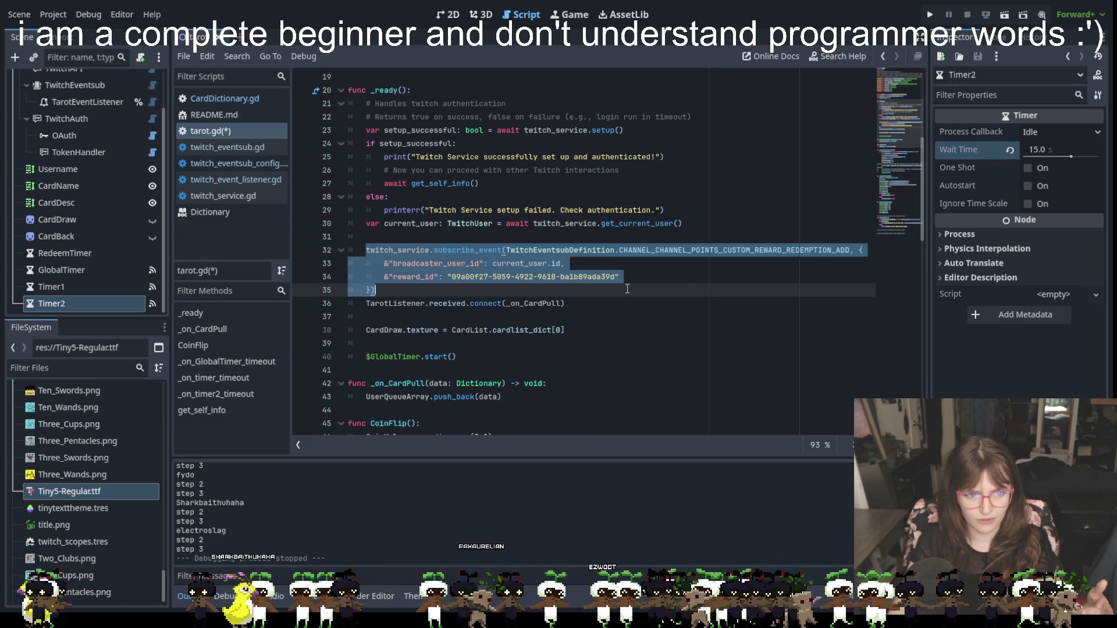
pyautogui.click(624, 304)
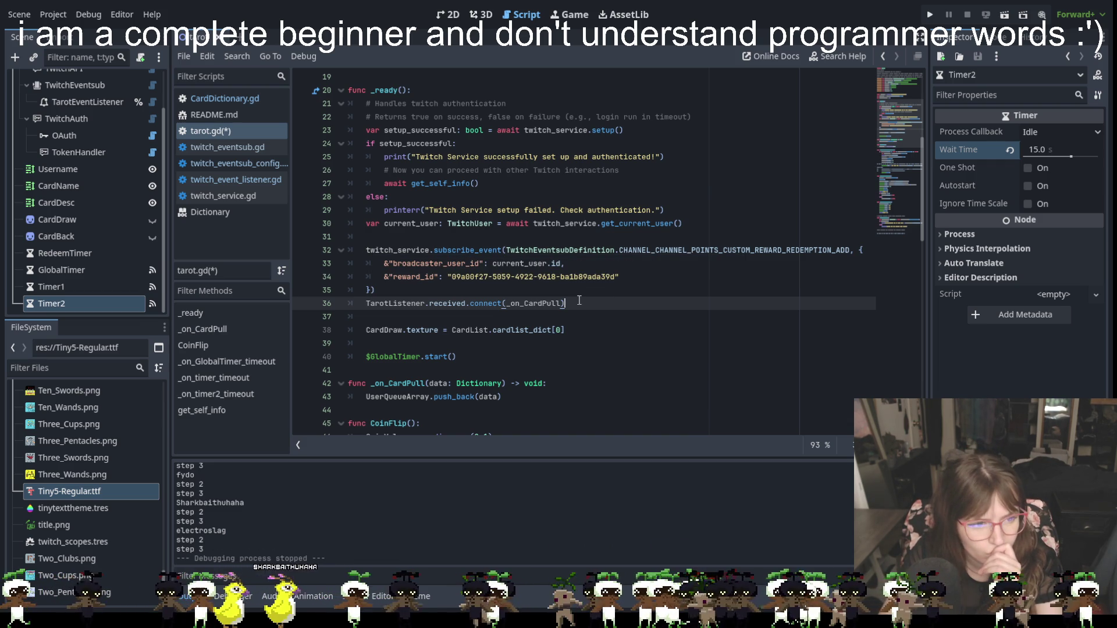
pyautogui.scroll(5, 579, 300)
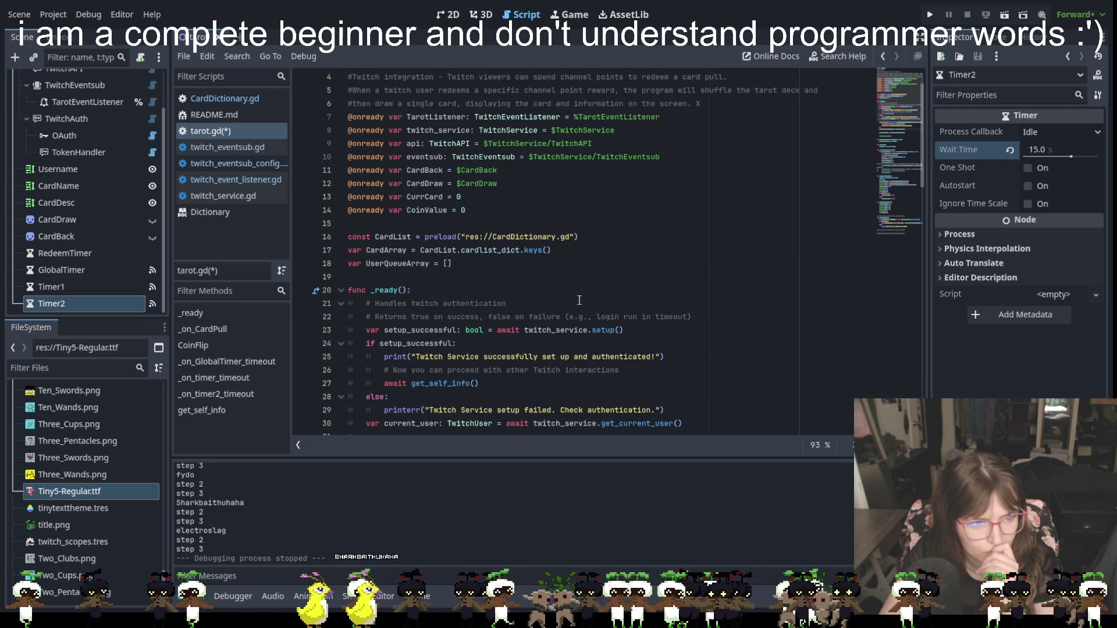
pyautogui.scroll(-1, 579, 300)
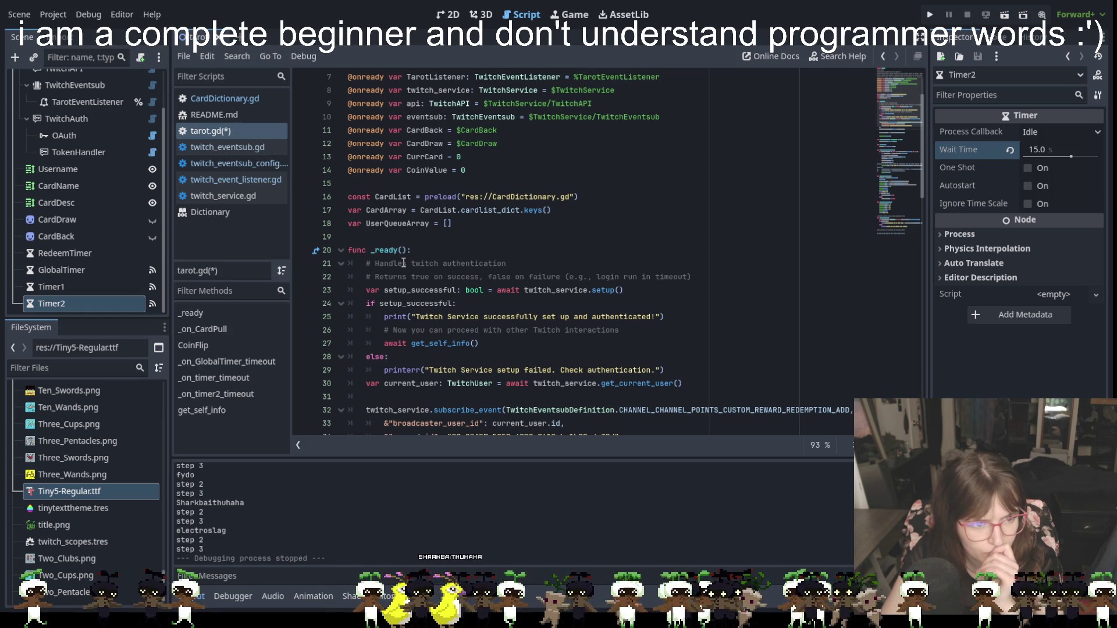
pyautogui.scroll(-3, 404, 263)
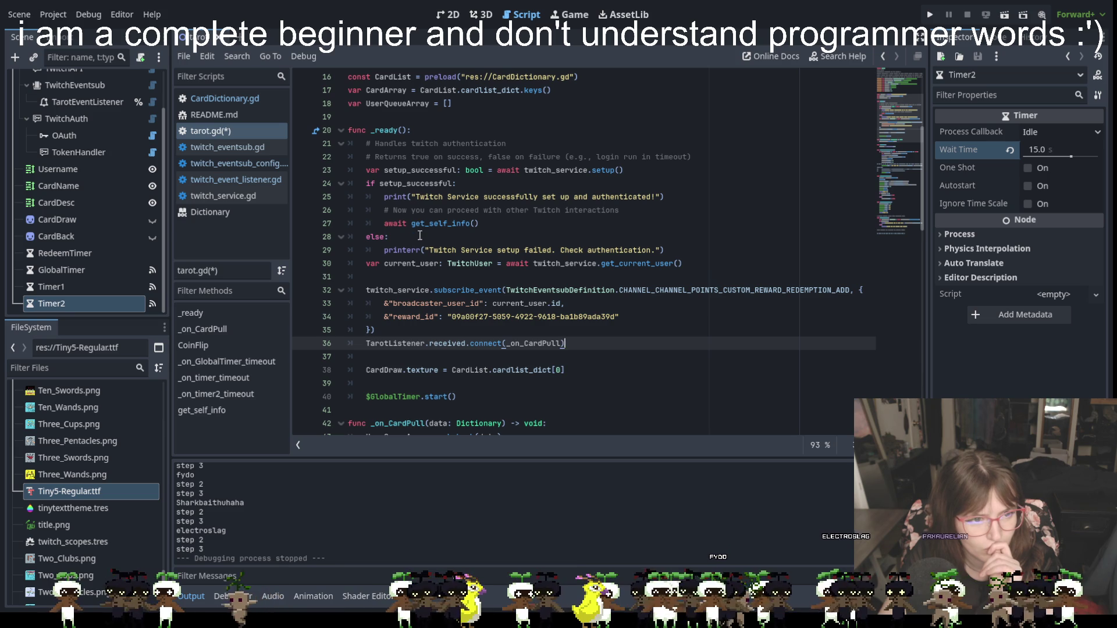
pyautogui.scroll(-1, 420, 238)
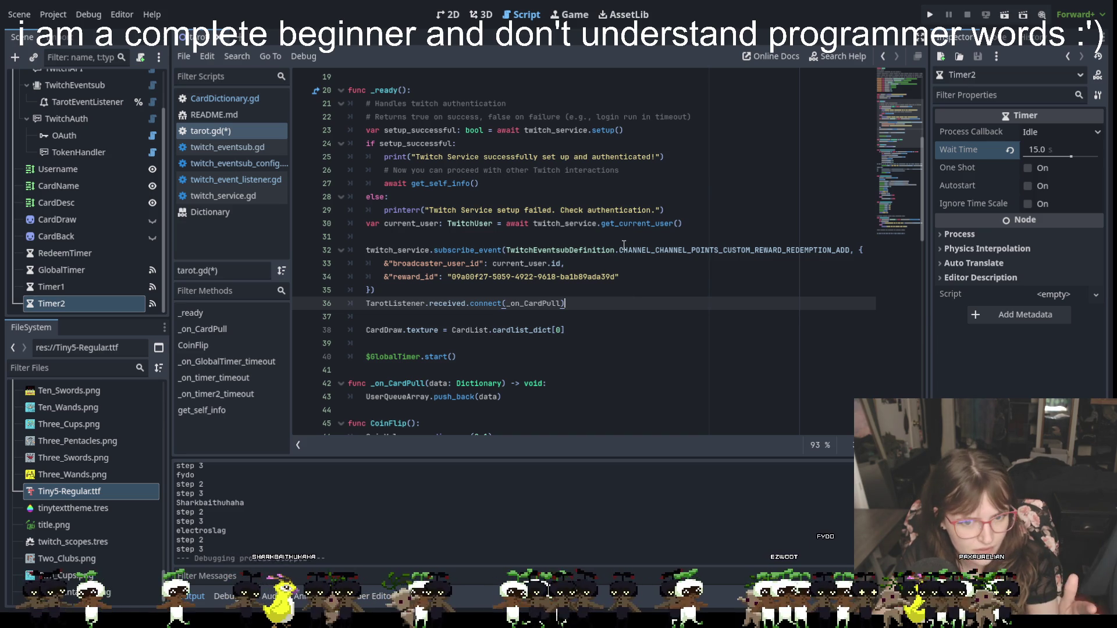
# Review the subscription code on lines 32–36, then add an empty line after the 3 card spread comment.
pyautogui.moveTo(364, 251)
pyautogui.mouseDown()
pyautogui.moveTo(428, 251)
pyautogui.moveTo(591, 303)
pyautogui.mouseUp()
pyautogui.hotkey('ctrl', 'c')
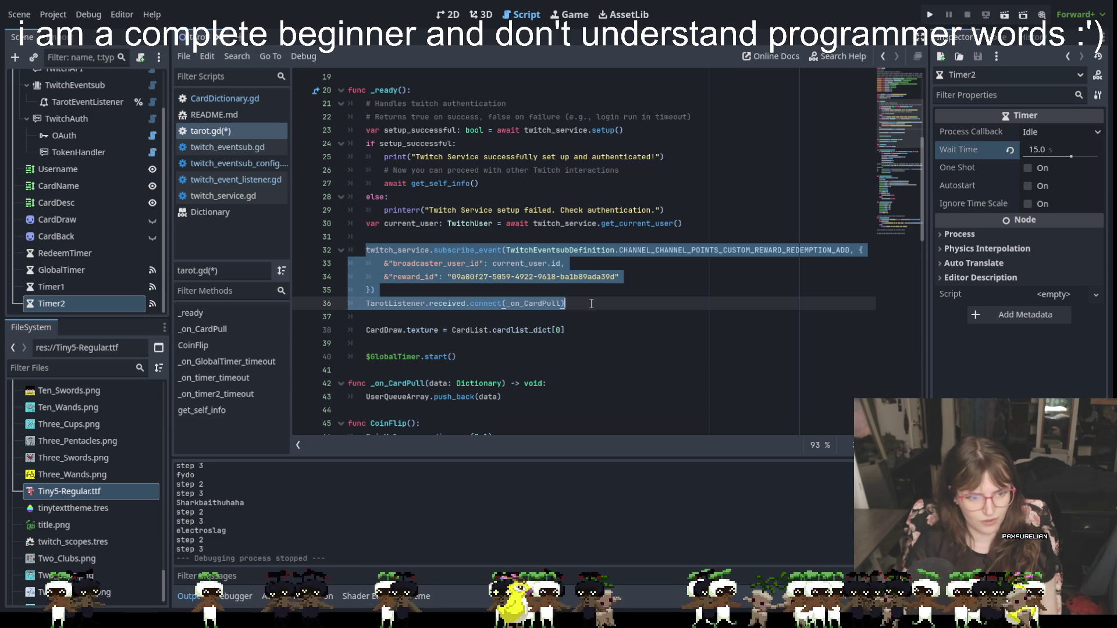
pyautogui.click(631, 332)
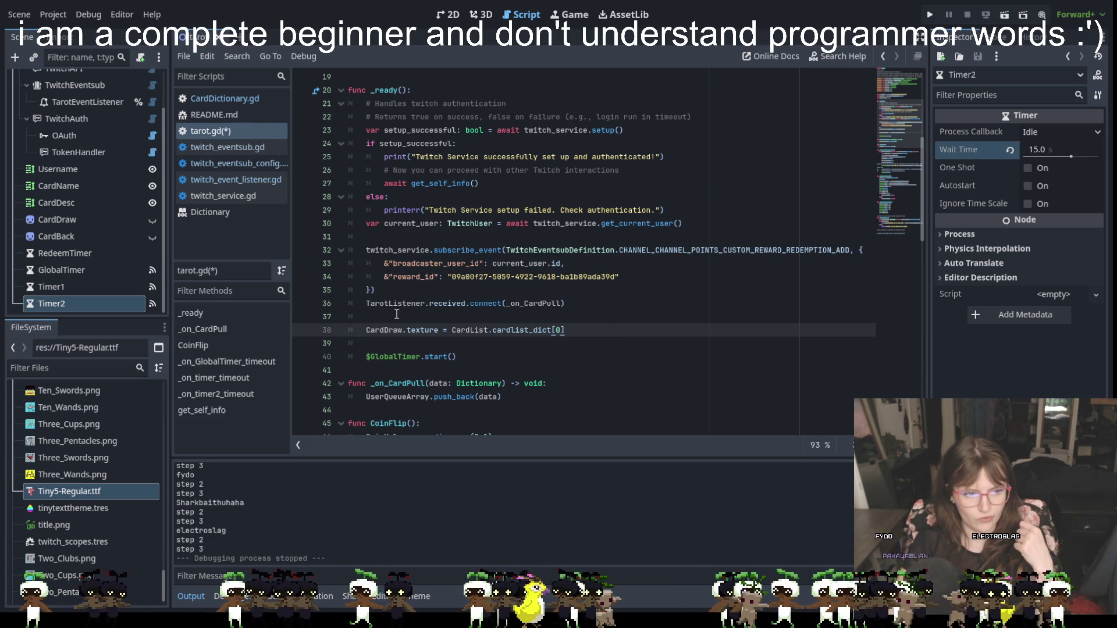
pyautogui.scroll(-1, 565, 380)
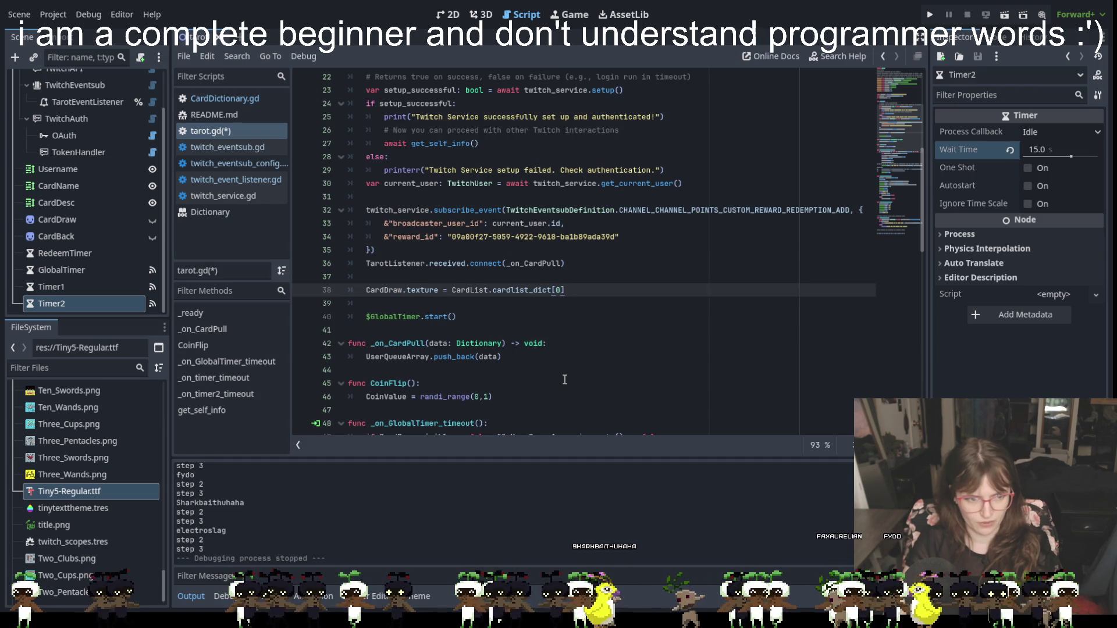
pyautogui.scroll(2, 564, 380)
pyautogui.scroll(-1, 565, 379)
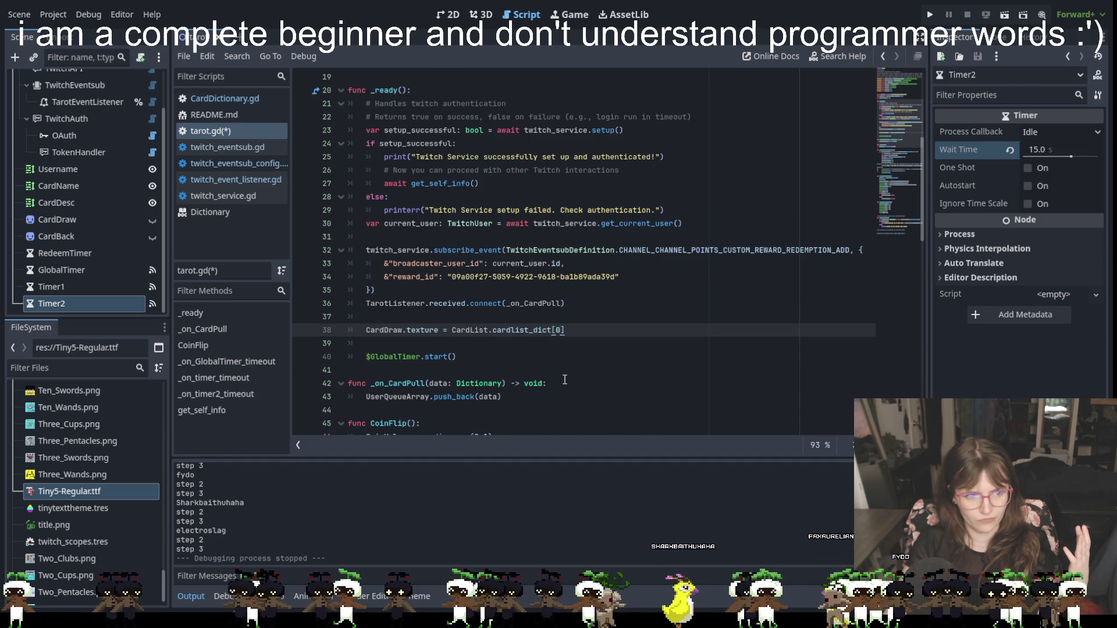
pyautogui.scroll(1, 564, 379)
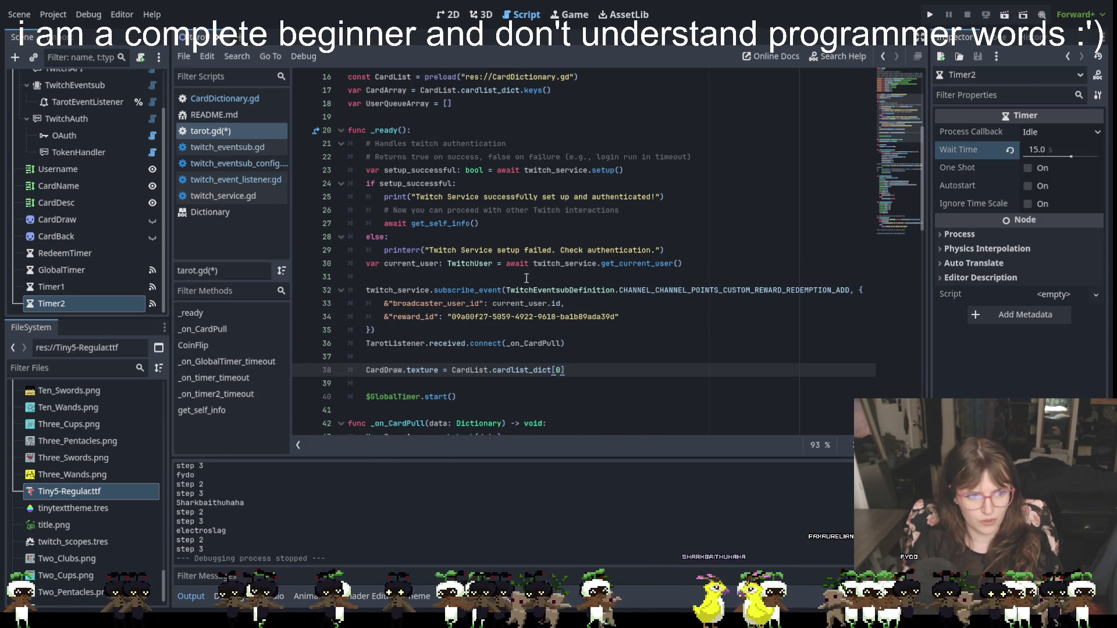
pyautogui.scroll(-2, 645, 388)
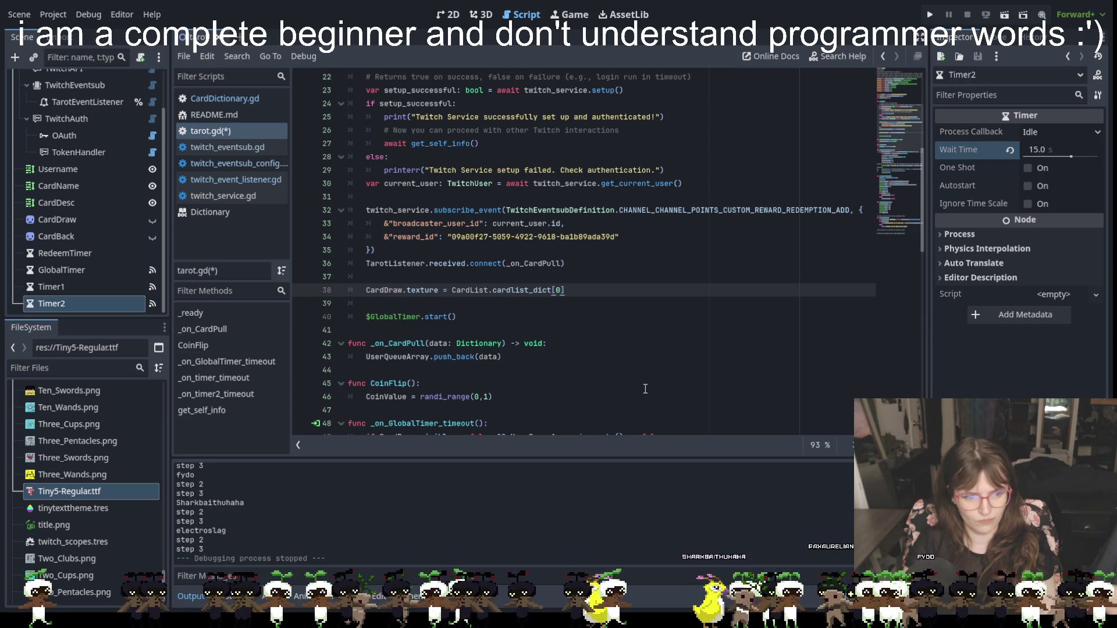
pyautogui.scroll(-16, 645, 389)
pyautogui.click(624, 410)
pyautogui.press('Return')
pyautogui.scroll(18, 647, 289)
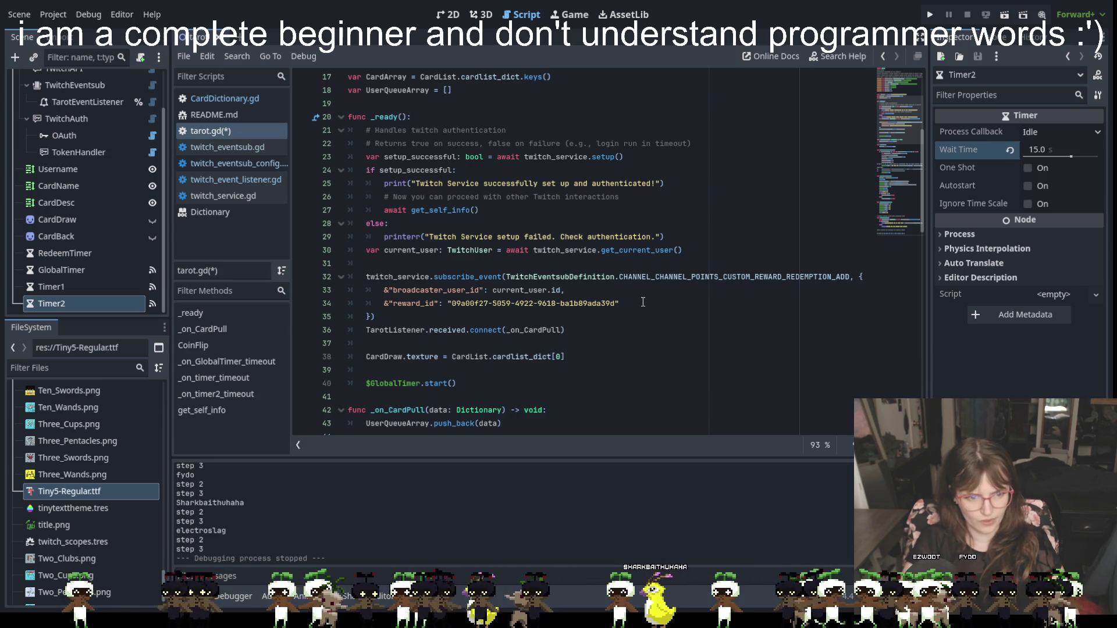
pyautogui.click(385, 266)
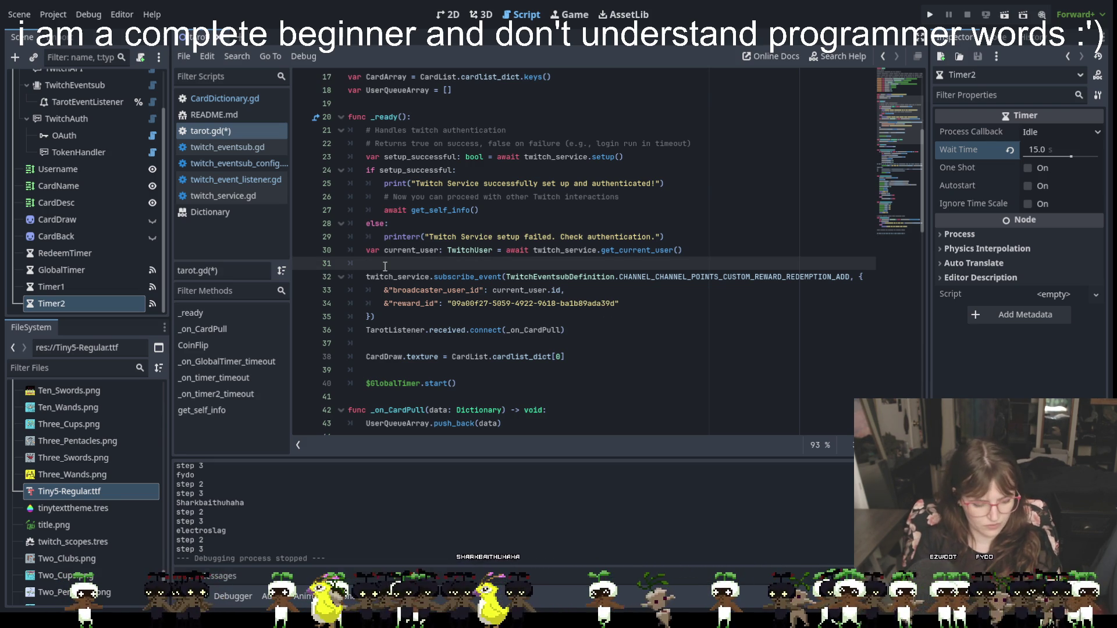
# Insert '##This is the twitch redemption for the 1 card pull' above the subscribe_event call.
pyautogui.press('Return')
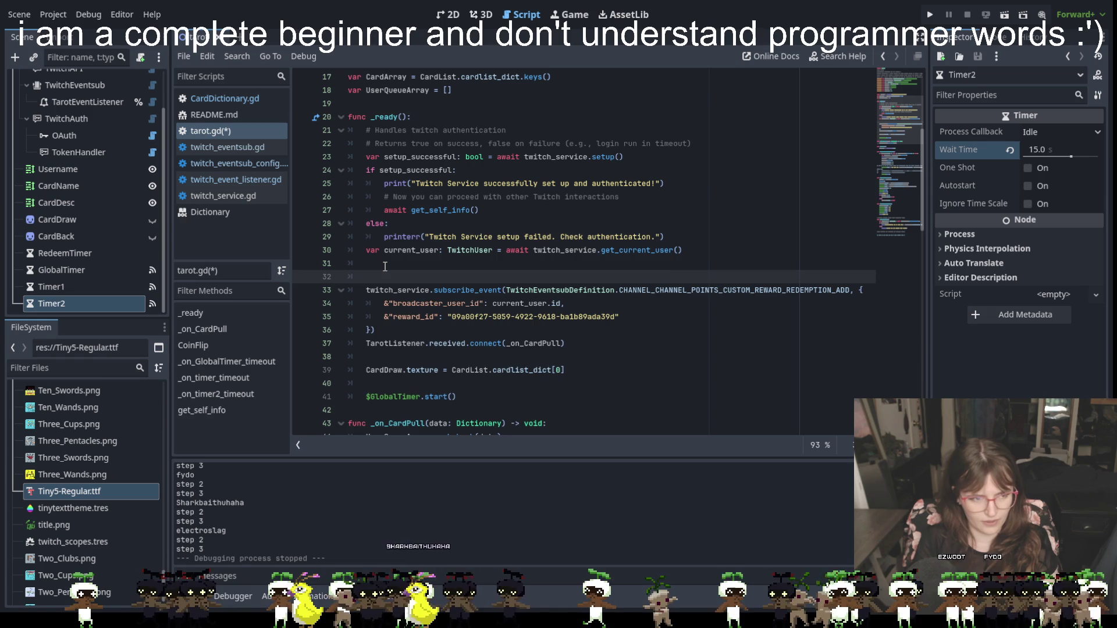
pyautogui.press('BackSpace')
pyautogui.press('BackSpace')
pyautogui.press('Return')
pyautogui.write('##THis is the')
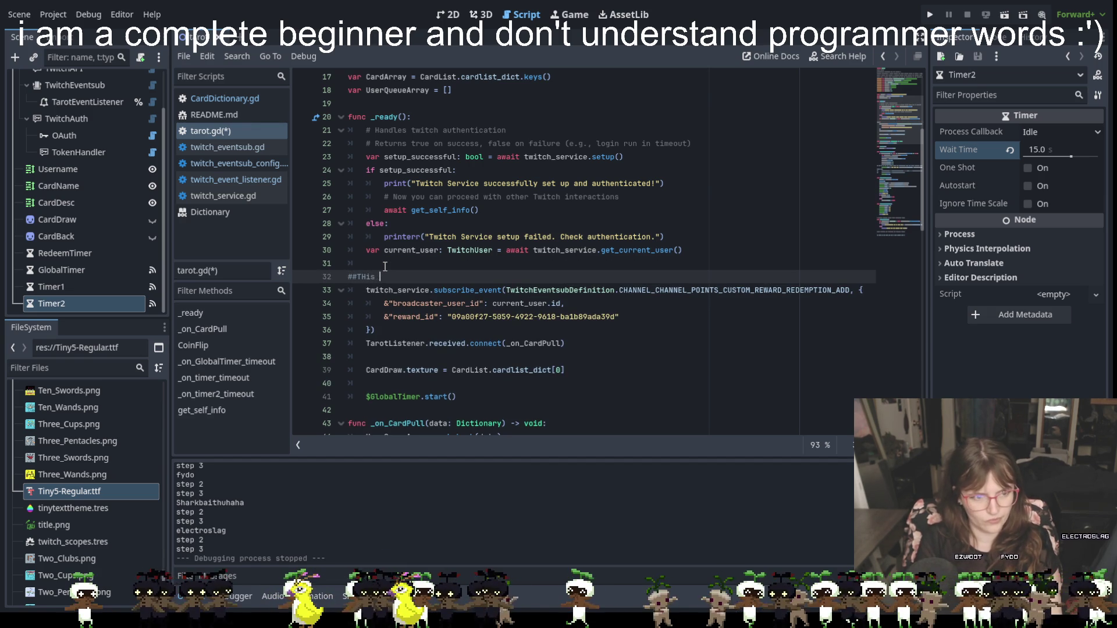
pyautogui.write(' rede')
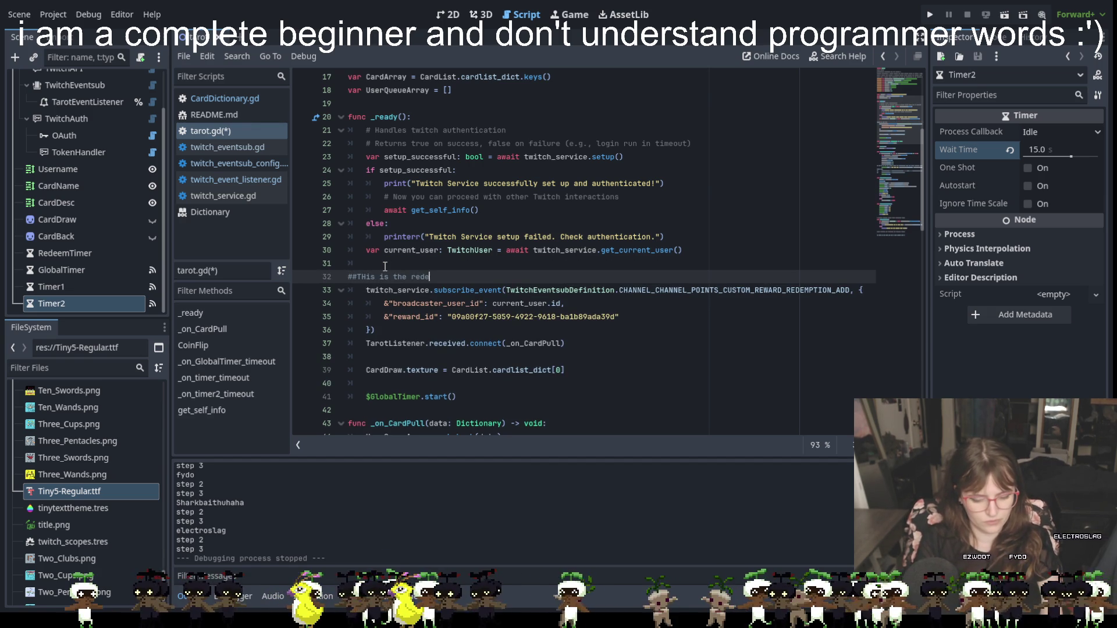
pyautogui.write('mption for the 1 card pull')
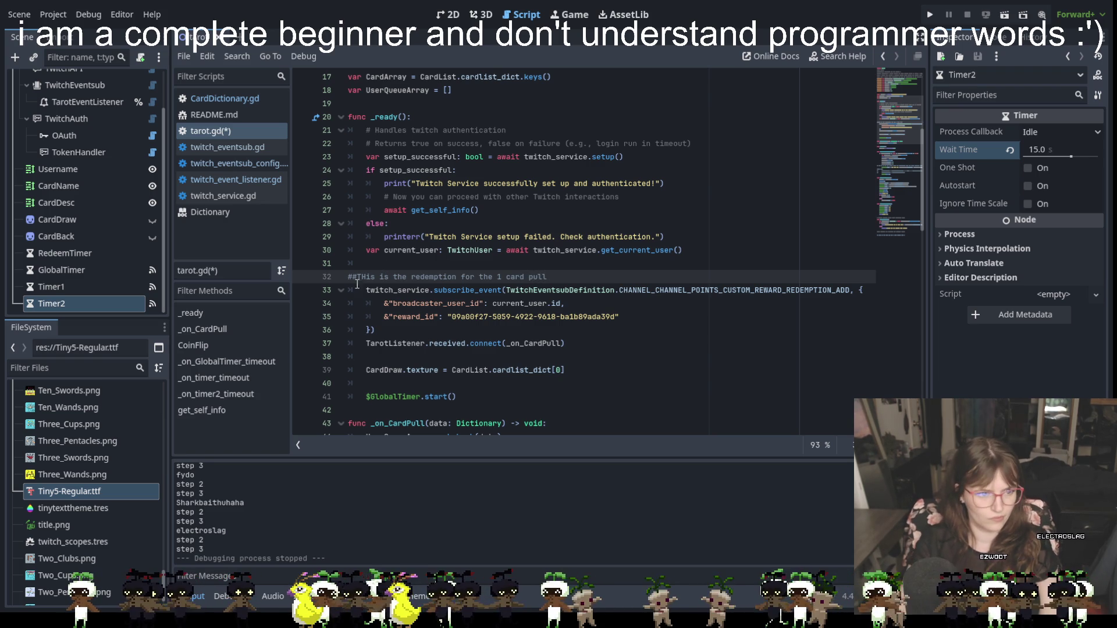
pyautogui.click(363, 277)
pyautogui.press('Delete')
pyautogui.write('h')
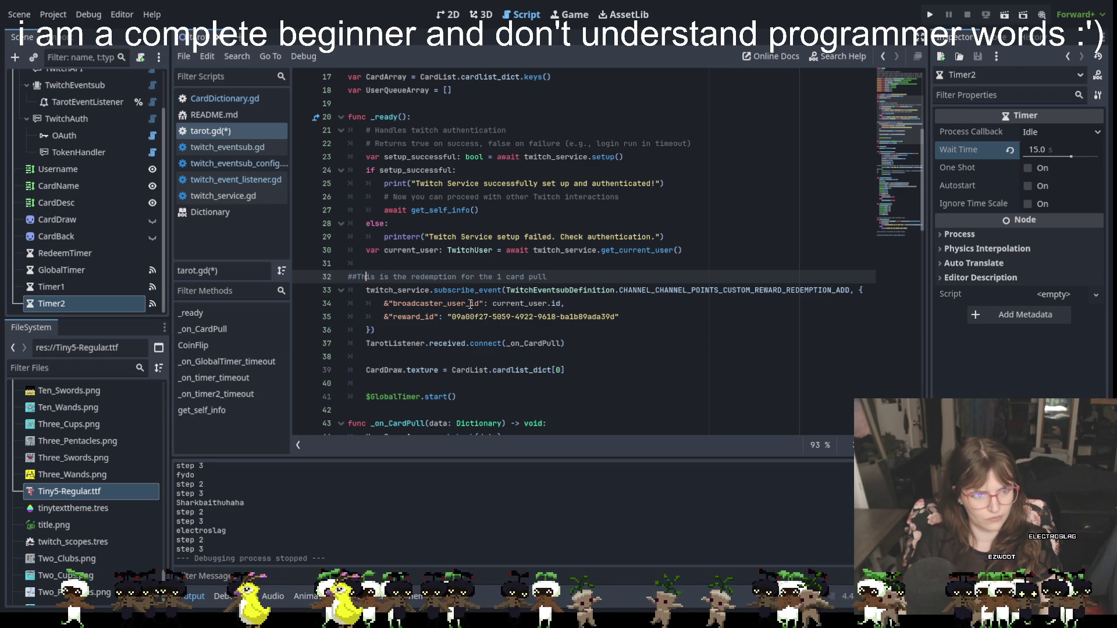
pyautogui.click(413, 278)
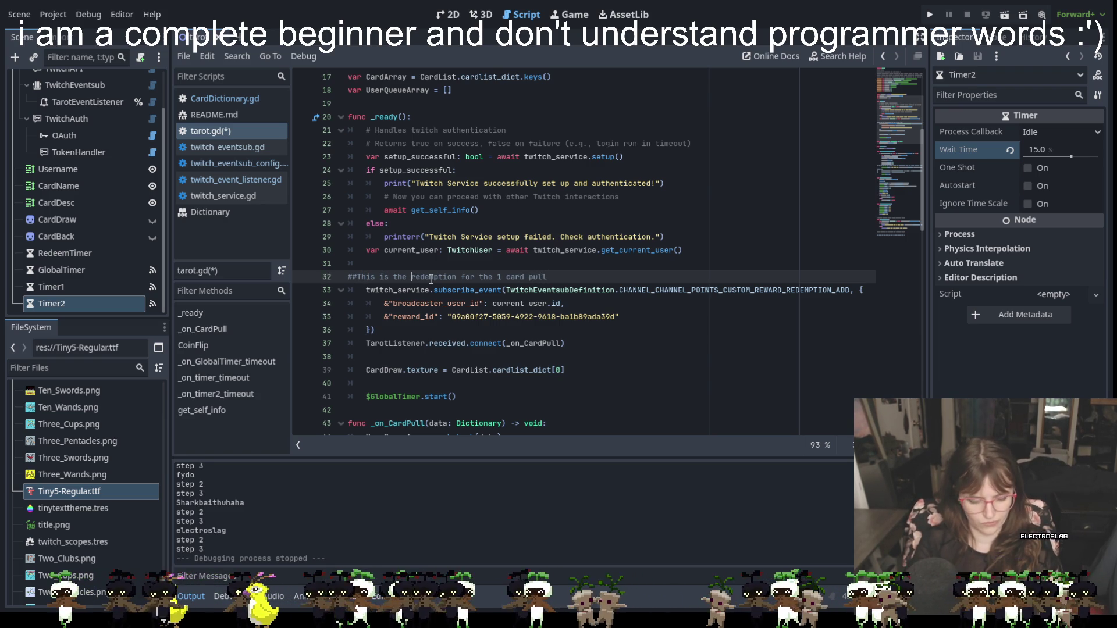
pyautogui.write('twitch')
pyautogui.click(652, 361)
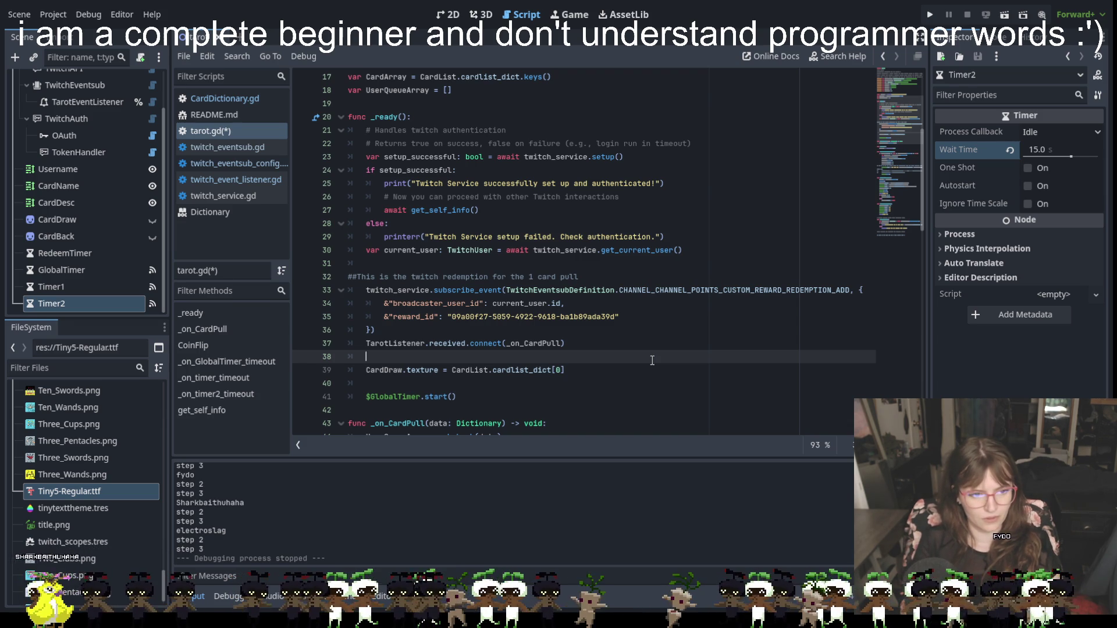
# Paste a copy of the subscribe_event block on a new line below the first connection.
pyautogui.press('Return')
pyautogui.press('BackSpace')
pyautogui.hotkey('ctrl', 'v')
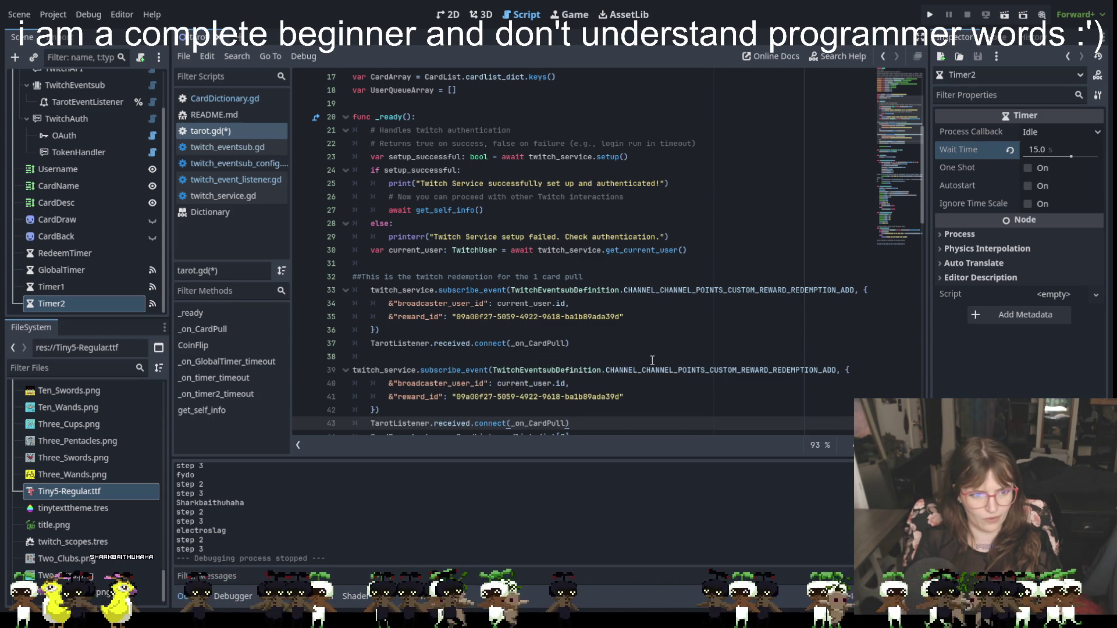
pyautogui.press('Return')
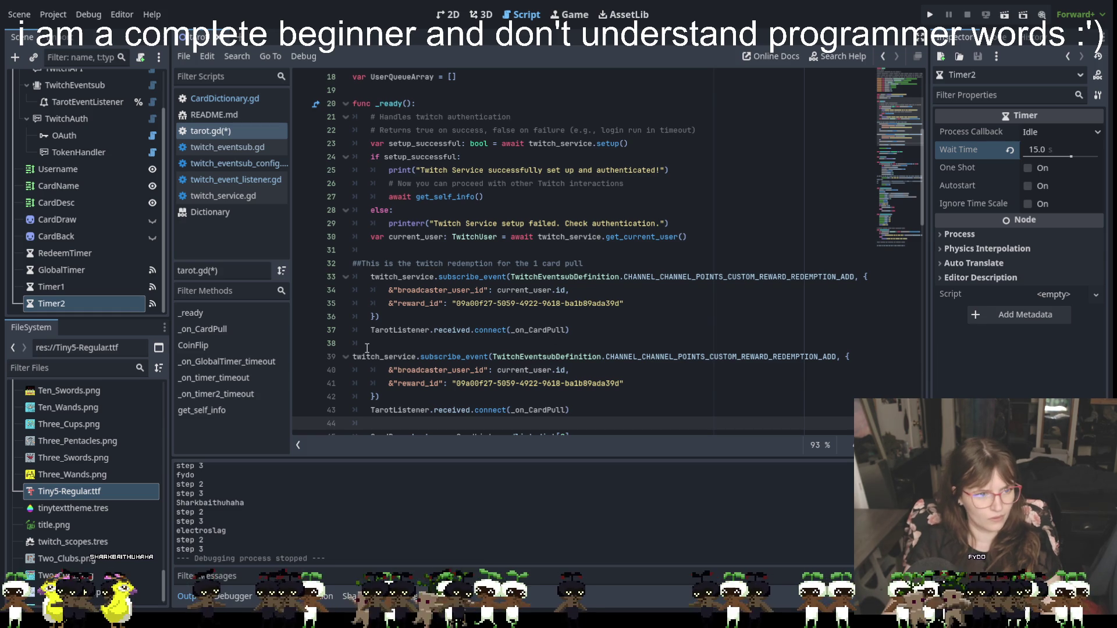
pyautogui.click(356, 357)
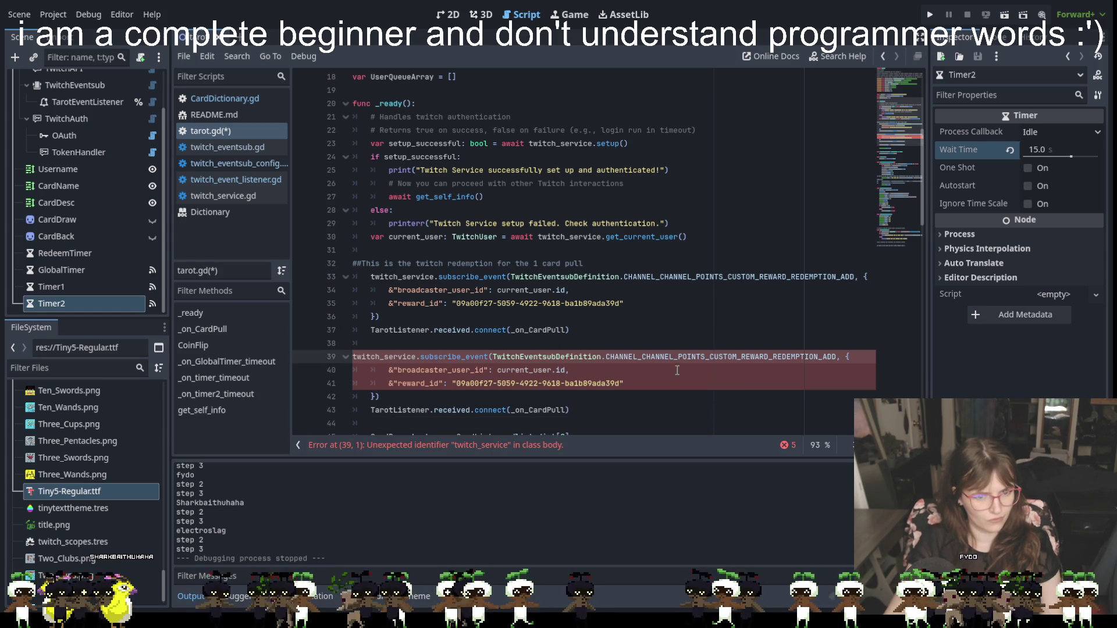
pyautogui.click(627, 397)
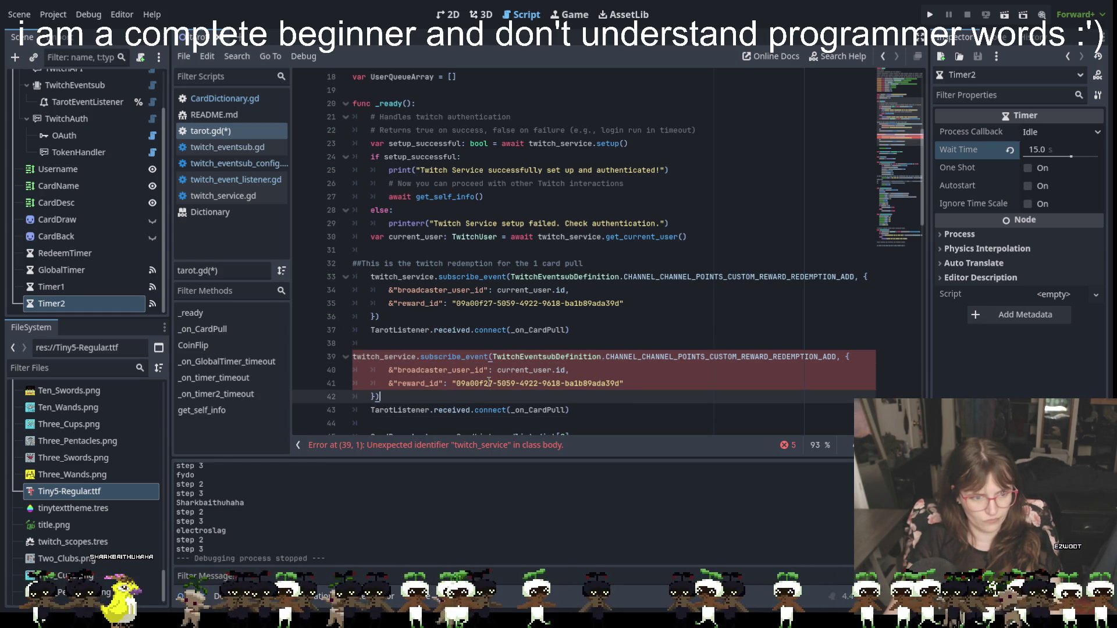
# Indent the copied subscribe_event line to match the first block.
pyautogui.scroll(-1, 512, 384)
pyautogui.click(531, 370)
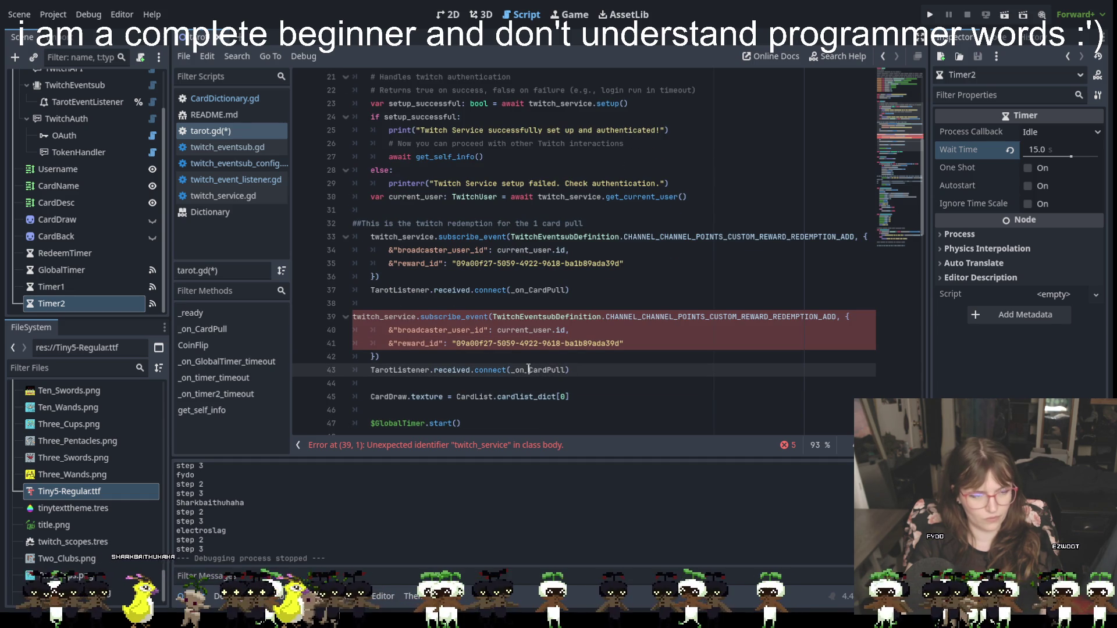
pyautogui.scroll(2, 558, 284)
pyautogui.scroll(4, 558, 284)
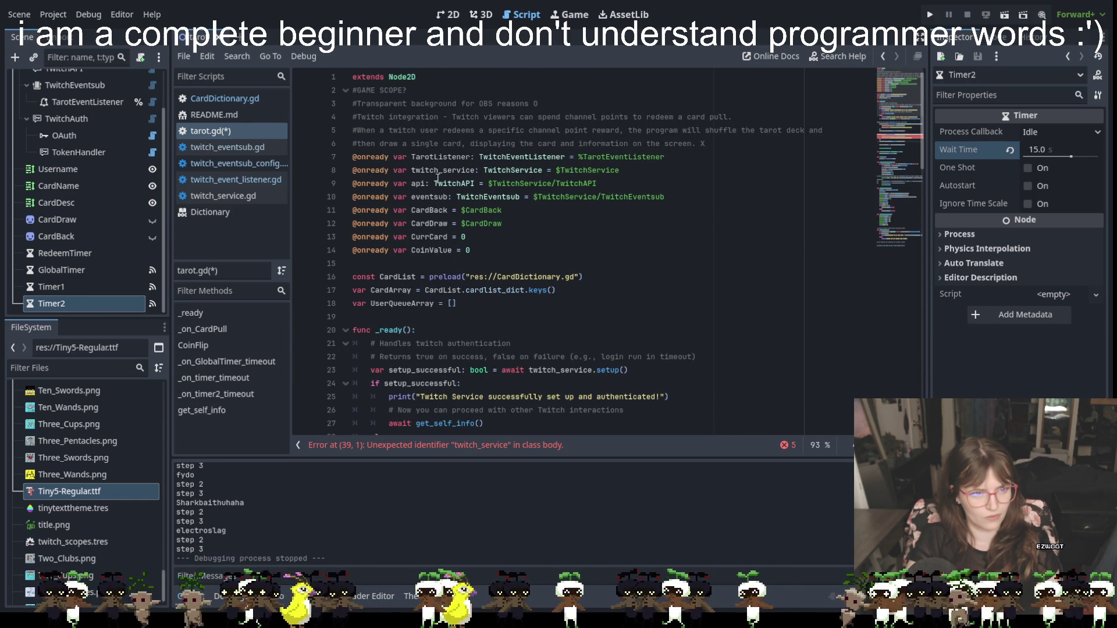
pyautogui.scroll(-1, 434, 259)
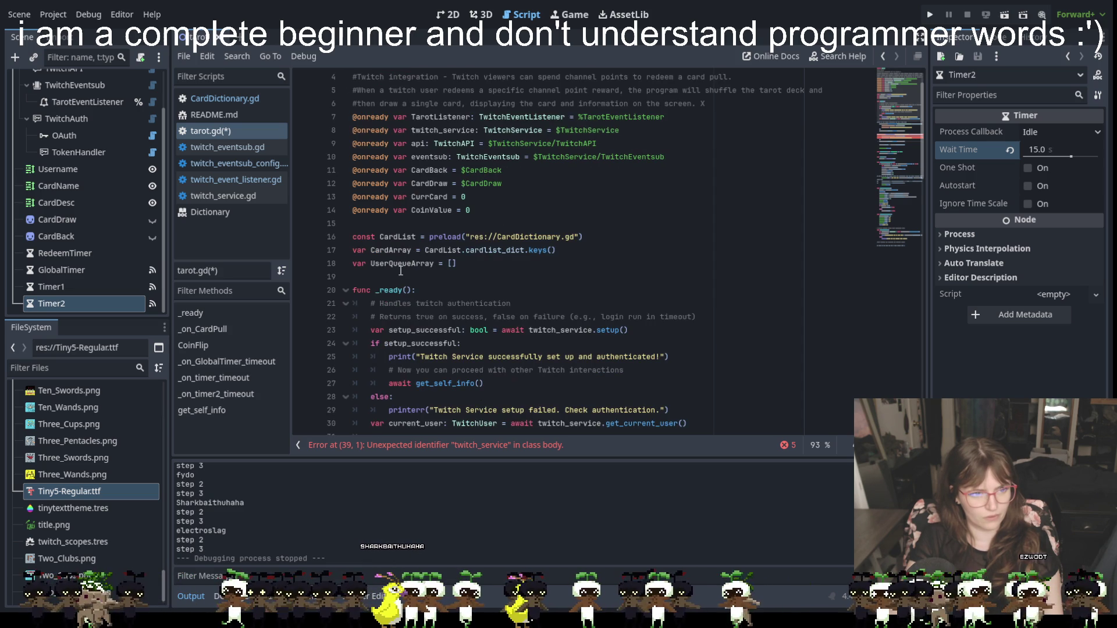
pyautogui.scroll(-2, 401, 271)
pyautogui.scroll(-3, 400, 271)
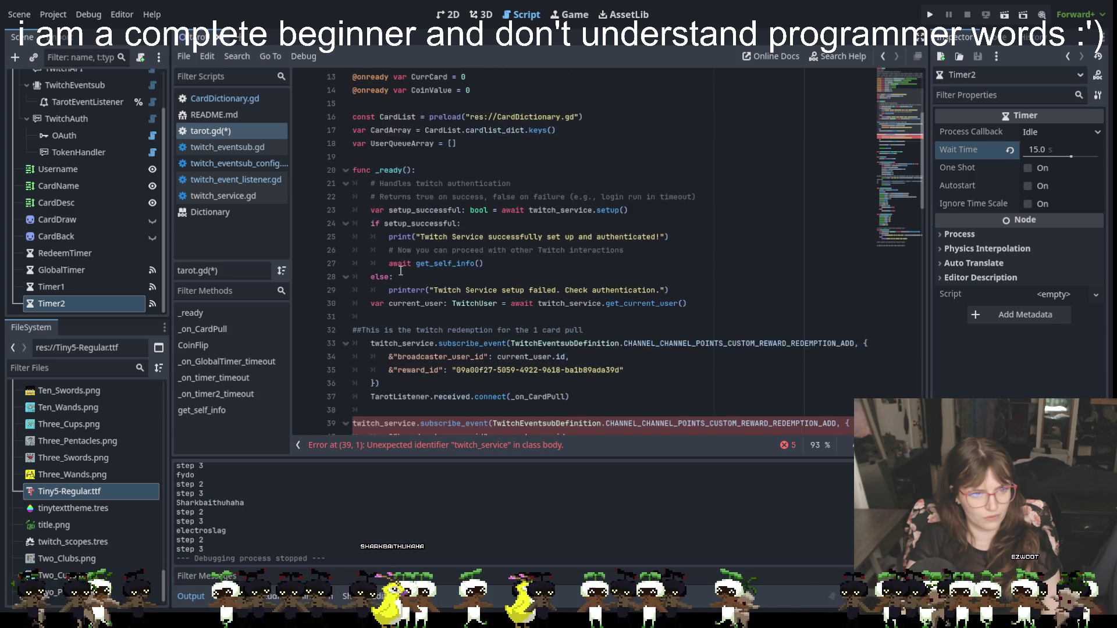
pyautogui.scroll(-1, 400, 272)
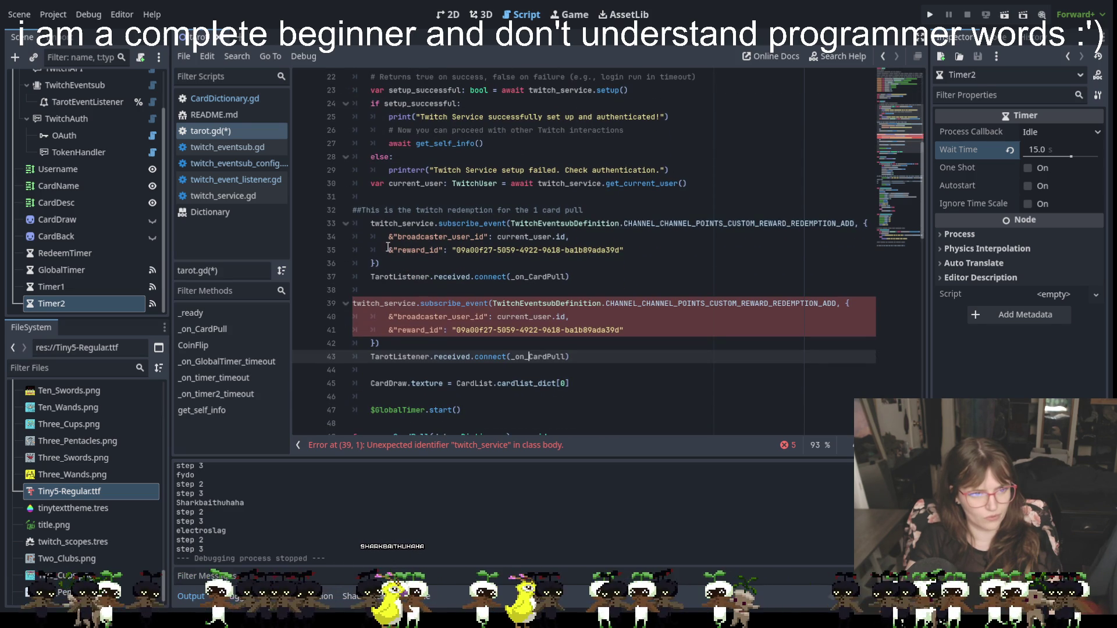
pyautogui.click(354, 304)
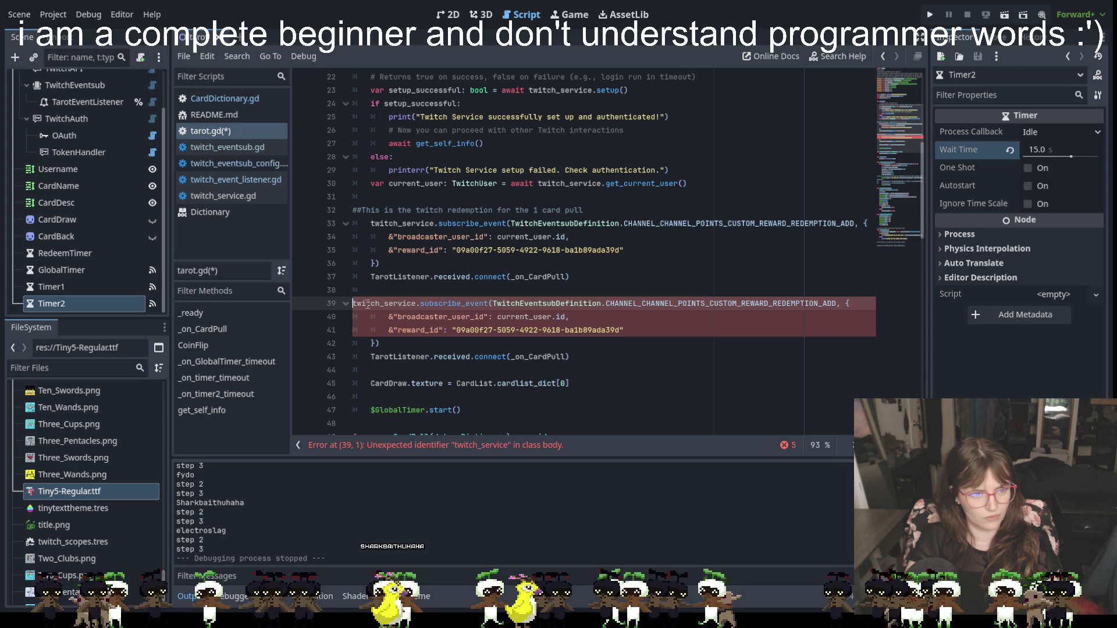
pyautogui.press('Tab')
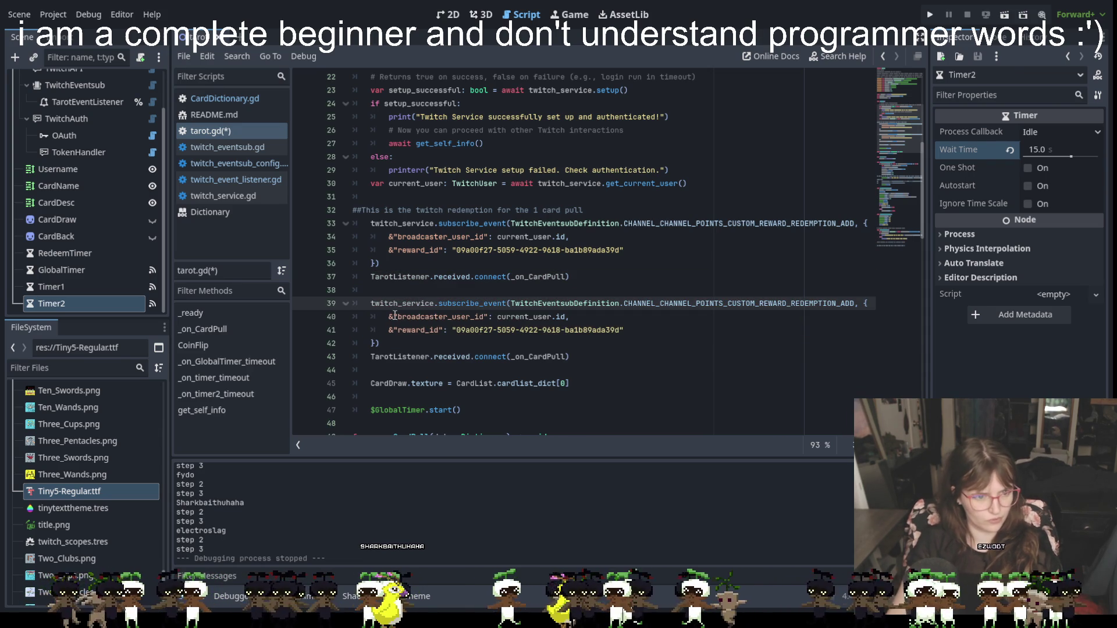
pyautogui.click(655, 333)
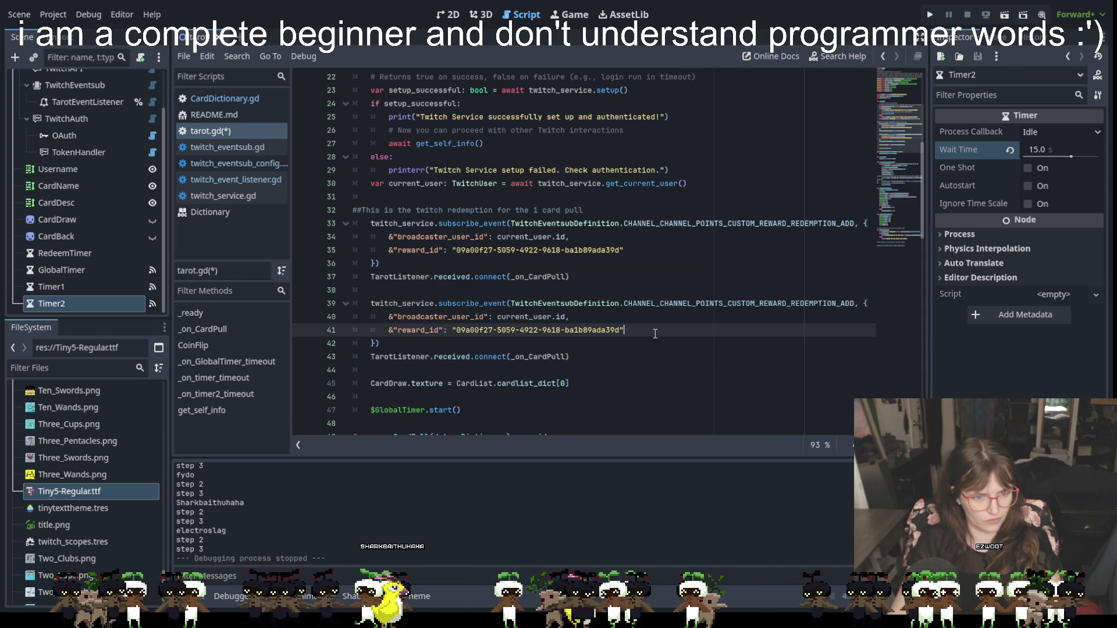
pyautogui.click(530, 357)
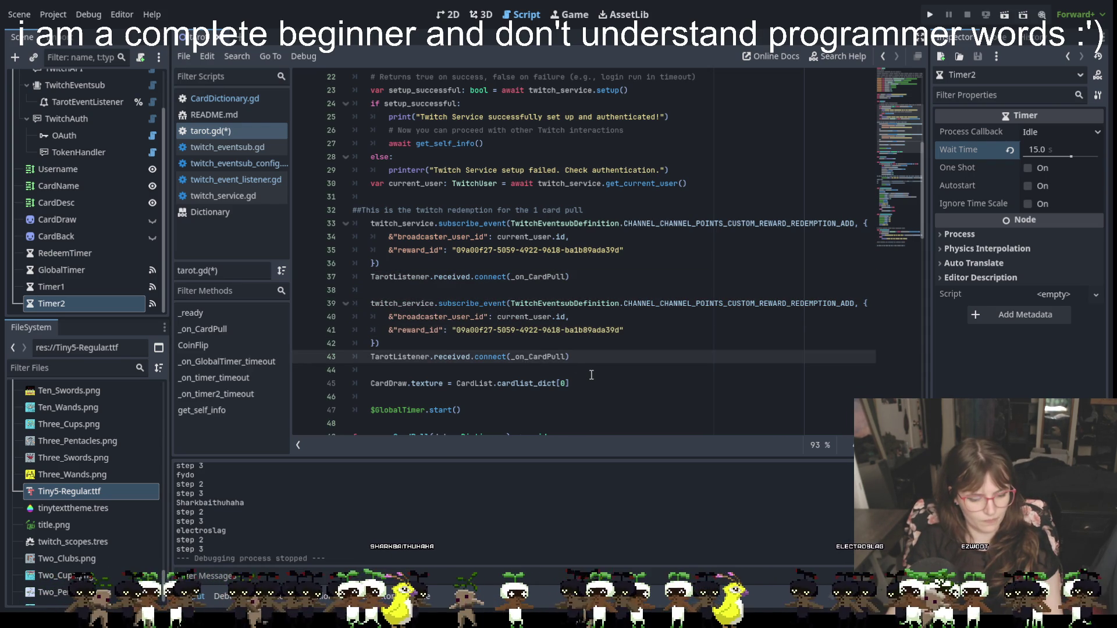
# Rename the copied connection's target to _on_3CardPull.
pyautogui.write('3')
pyautogui.click(611, 372)
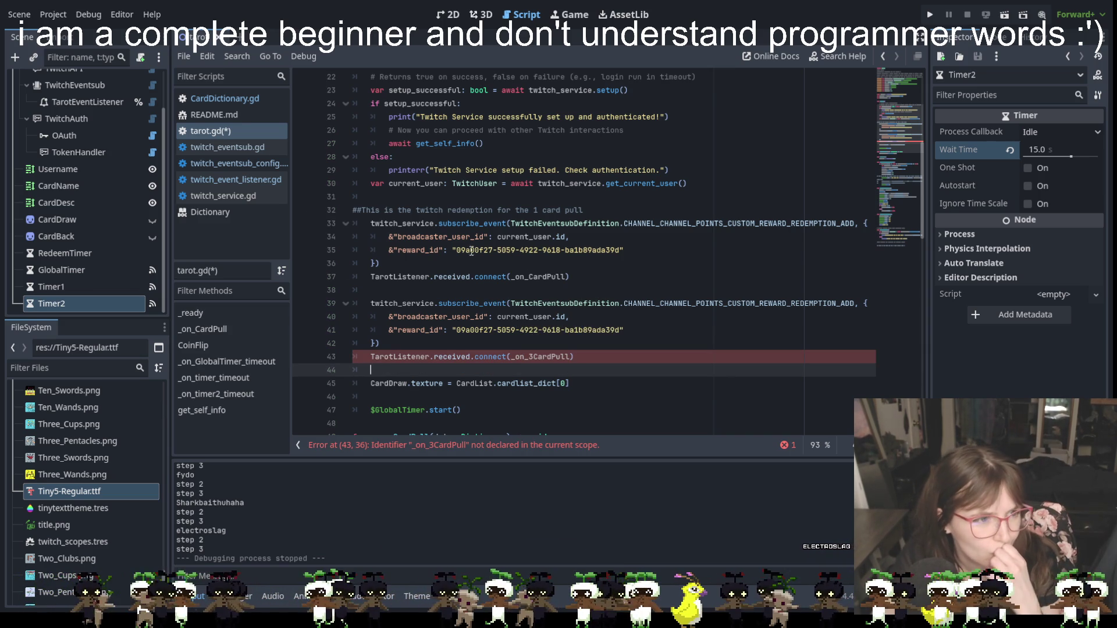
pyautogui.scroll(2, 107, 207)
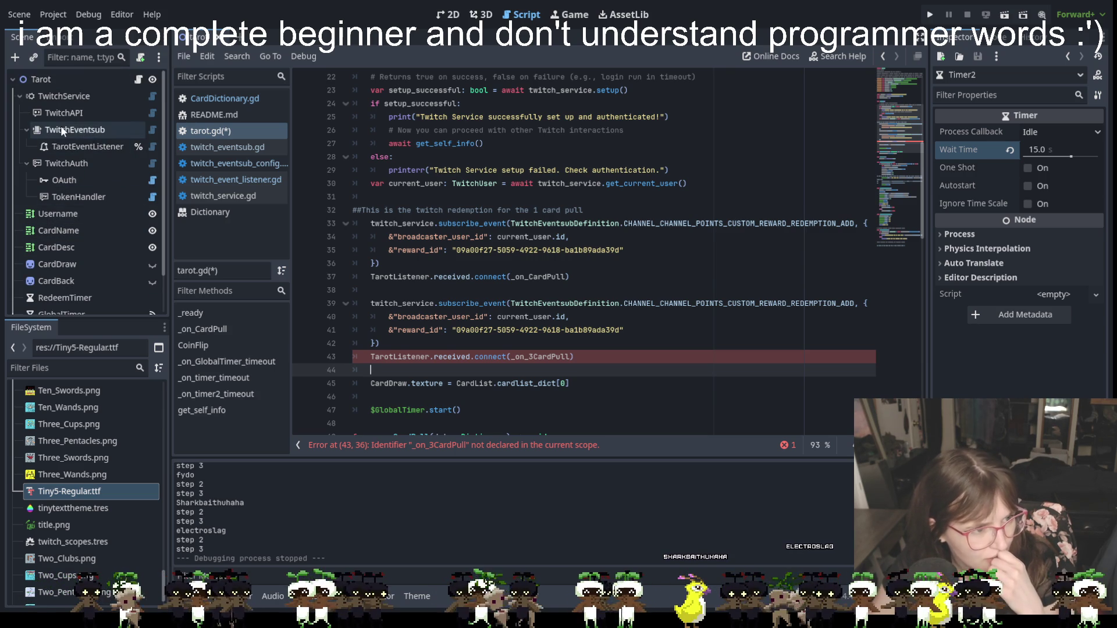
pyautogui.scroll(1, 501, 283)
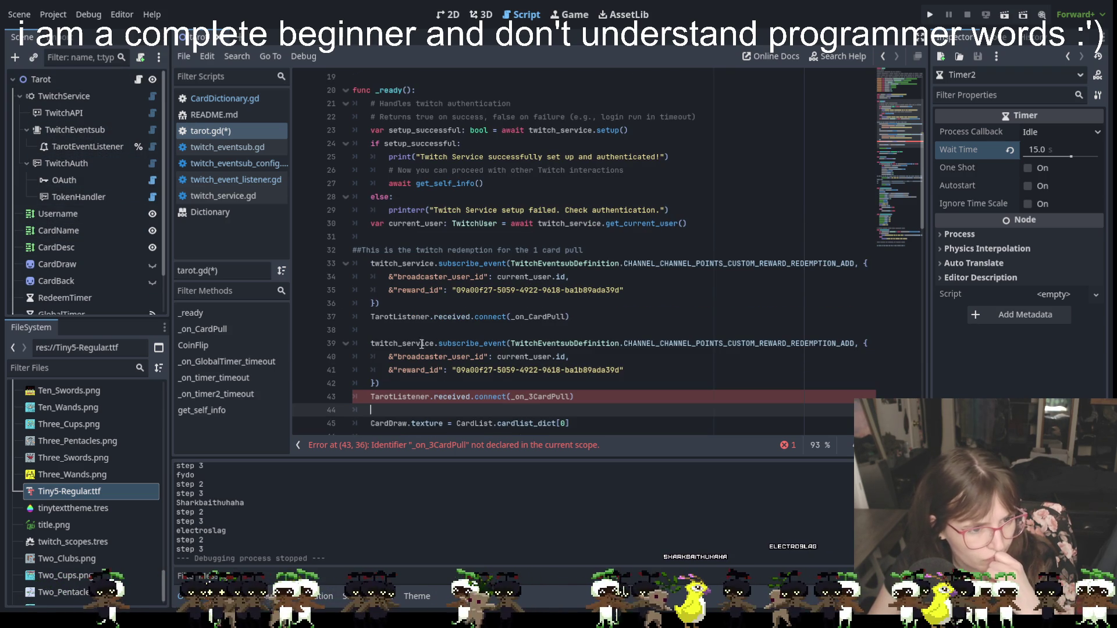
# Label the second block with the comment '##Attempt at adding a 3 card pull'.
pyautogui.click(374, 332)
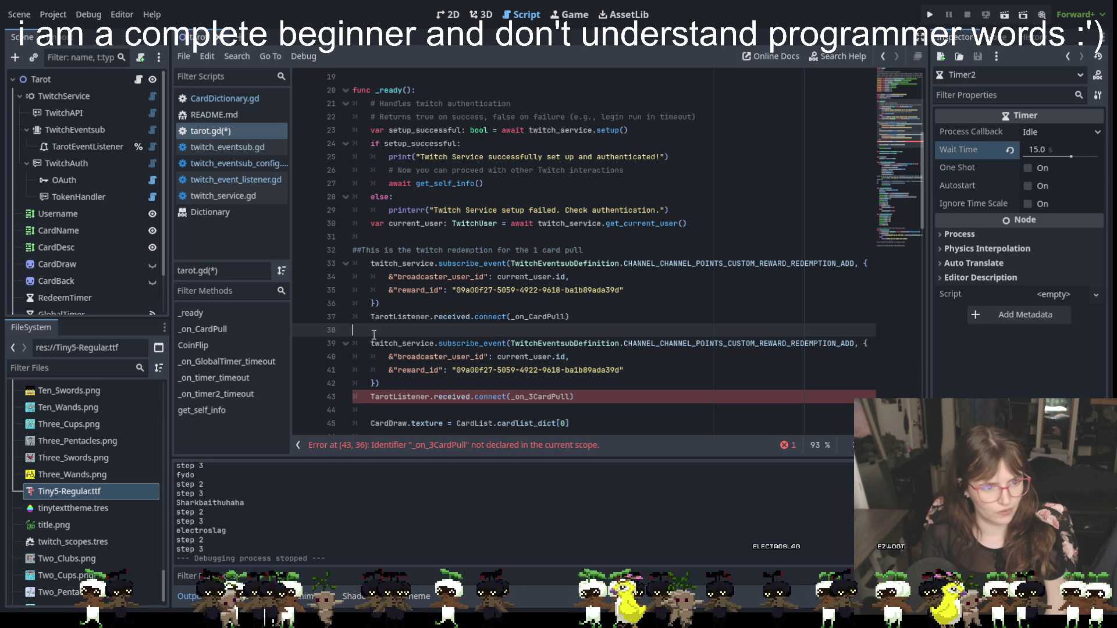
pyautogui.press('BackSpace')
pyautogui.press('Return')
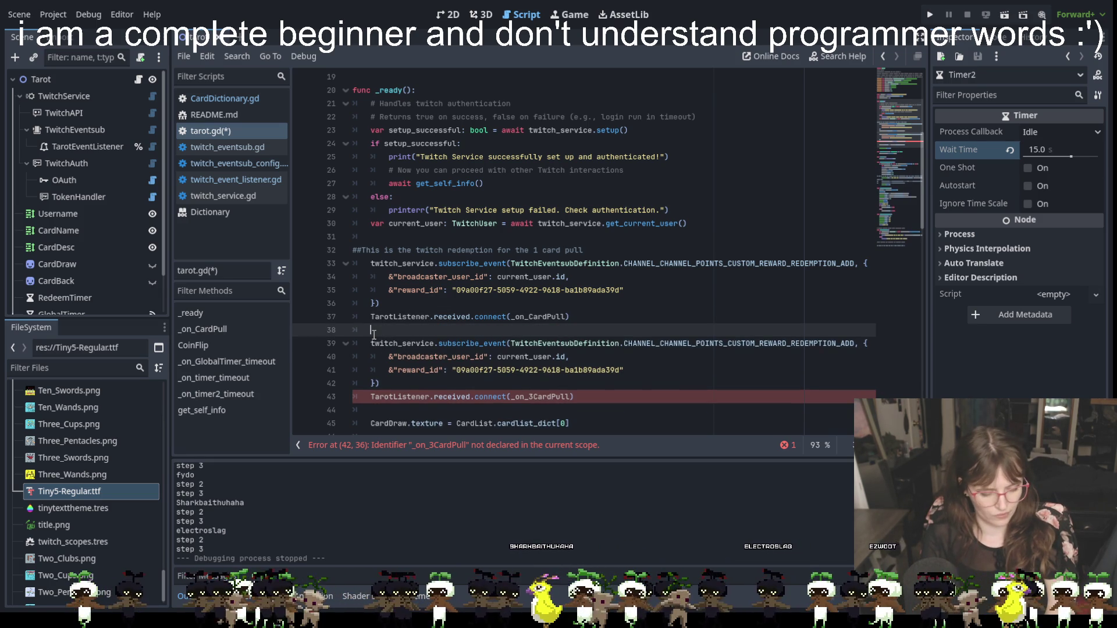
pyautogui.write('##Attempt at adding a 3 card pull')
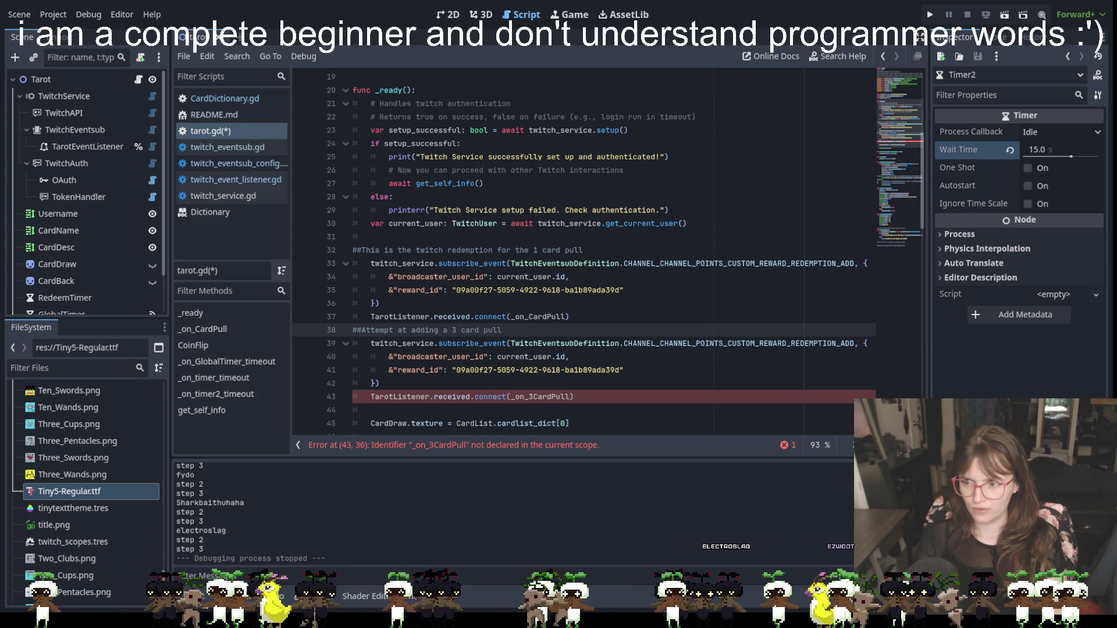
pyautogui.scroll(-1, 605, 349)
pyautogui.click(620, 351)
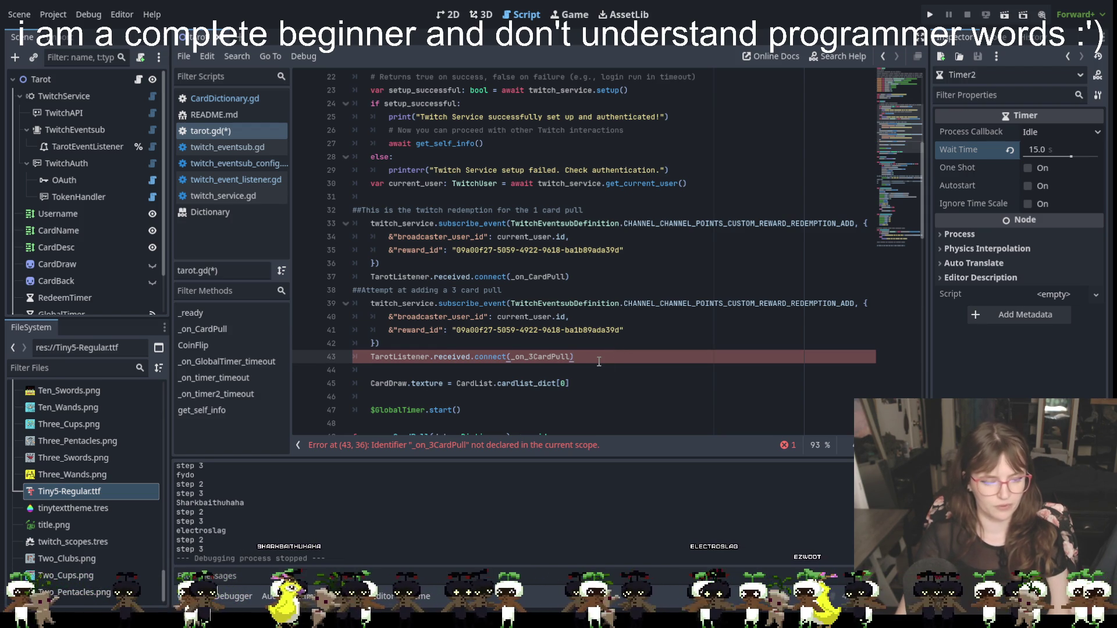
pyautogui.scroll(-2, 637, 378)
pyautogui.scroll(-2, 637, 378)
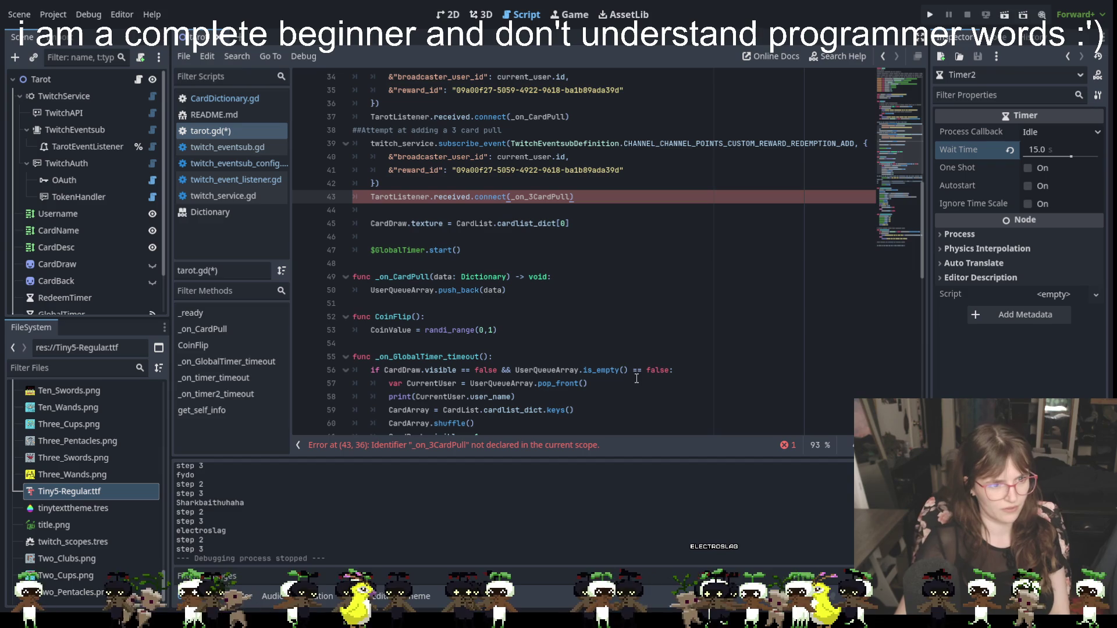
pyautogui.scroll(-10, 542, 285)
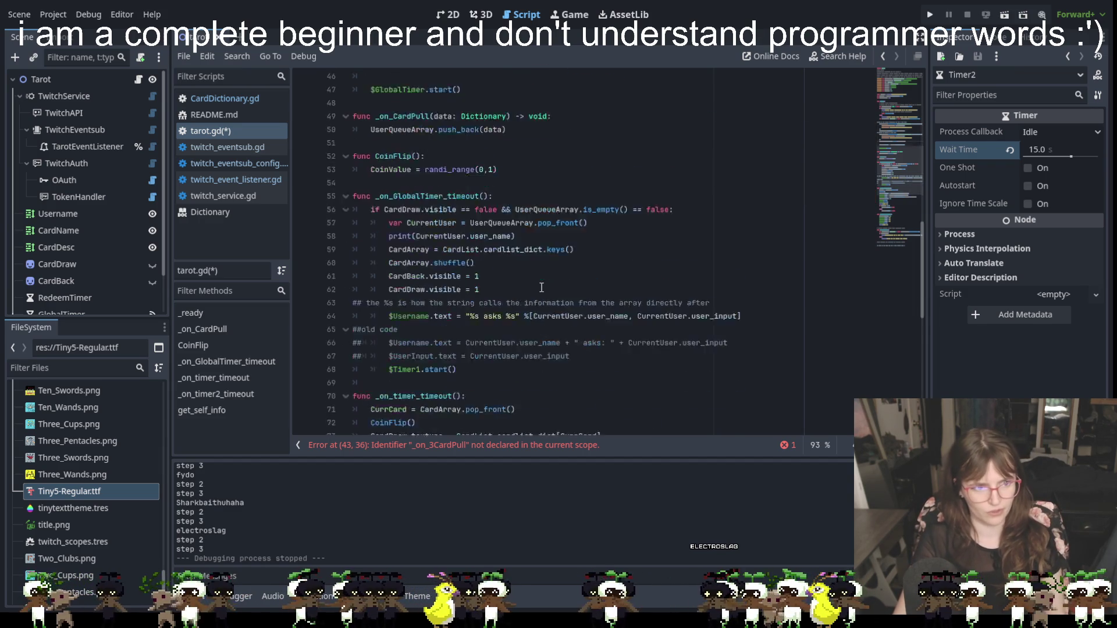
# Type the header func _on_3CardPull() on line 104 under the 3 card spread comment.
pyautogui.scroll(-5, 542, 286)
pyautogui.click(573, 419)
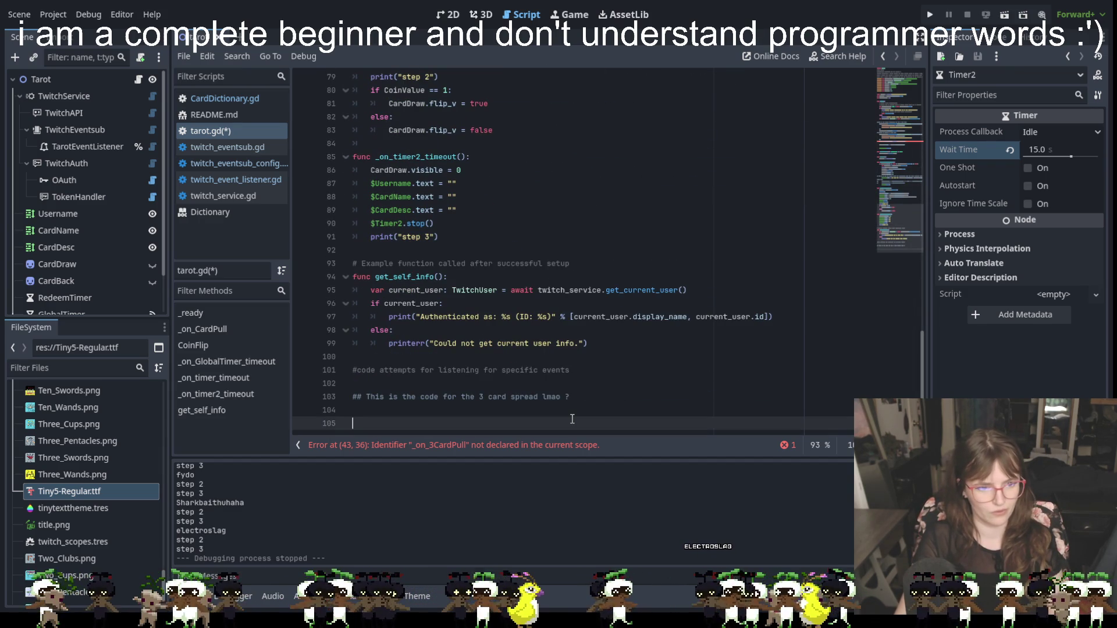
pyautogui.press('BackSpace')
pyautogui.write('func')
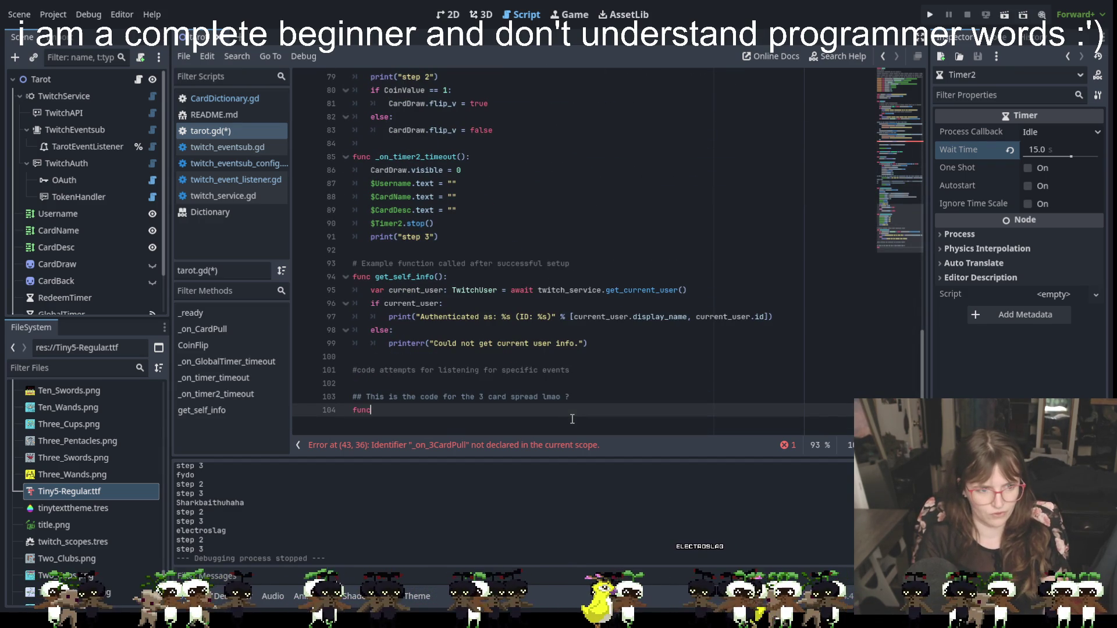
pyautogui.write(' _on')
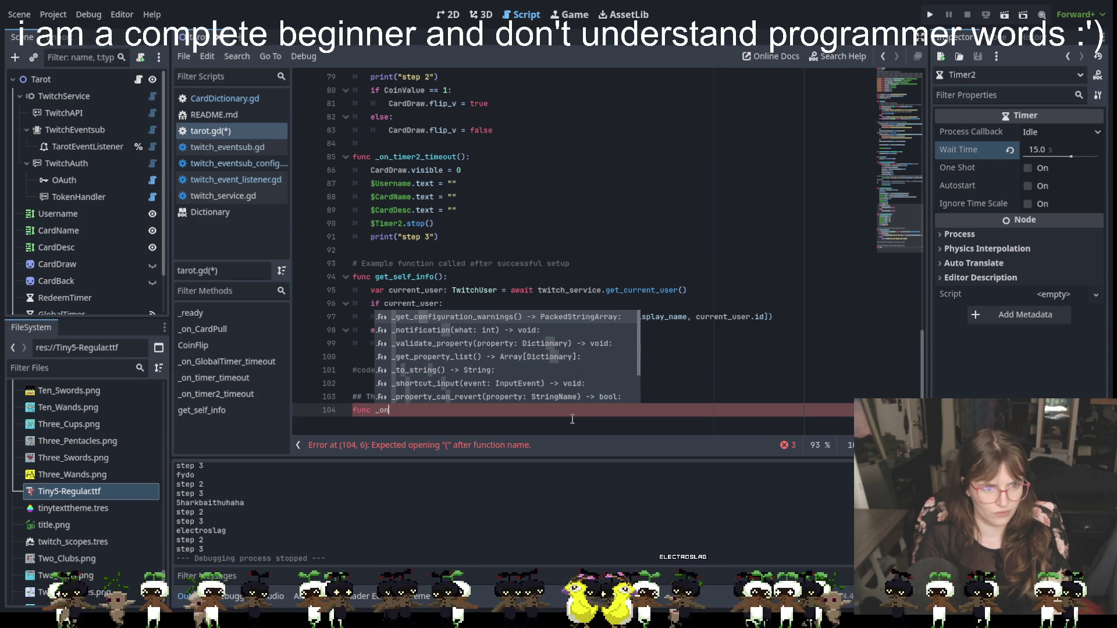
pyautogui.write('_')
pyautogui.write('3')
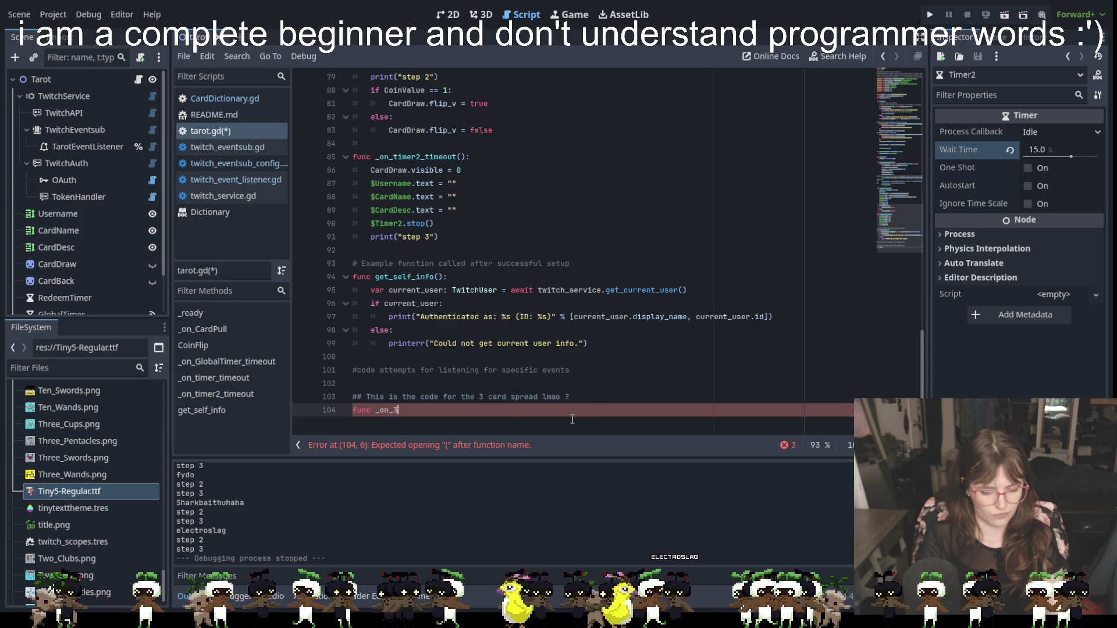
pyautogui.write('CardPull')
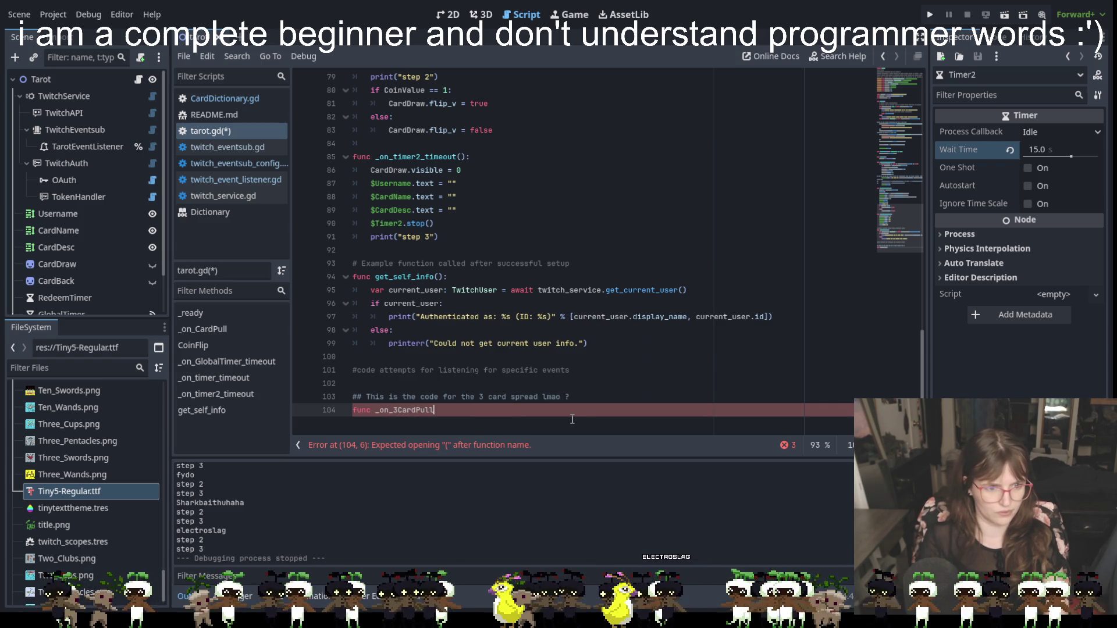
pyautogui.scroll(15, 642, 205)
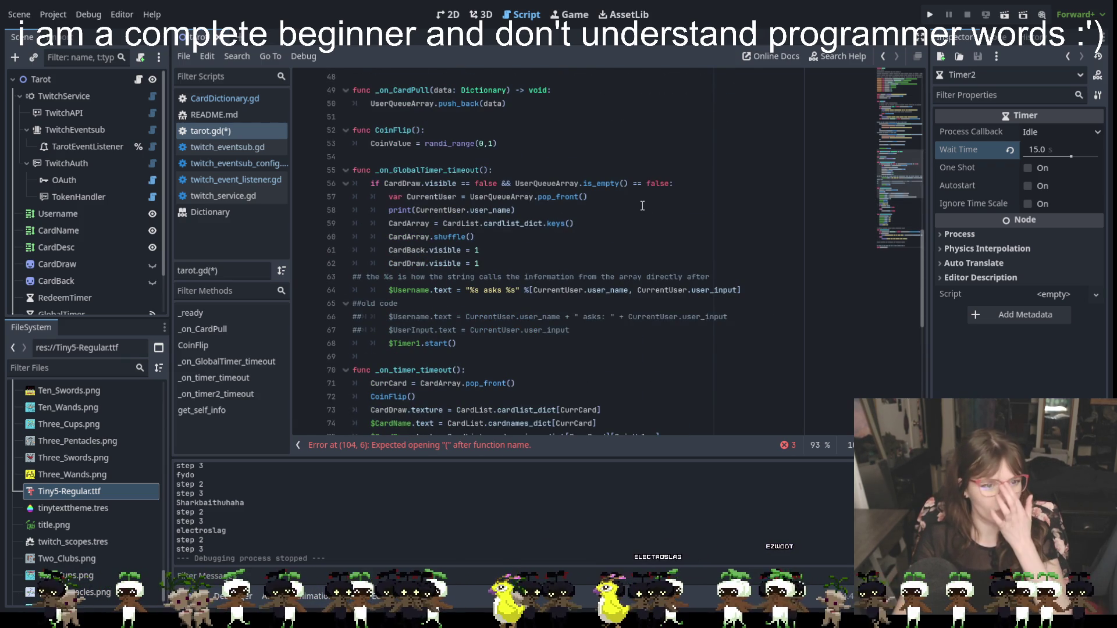
pyautogui.scroll(5, 643, 206)
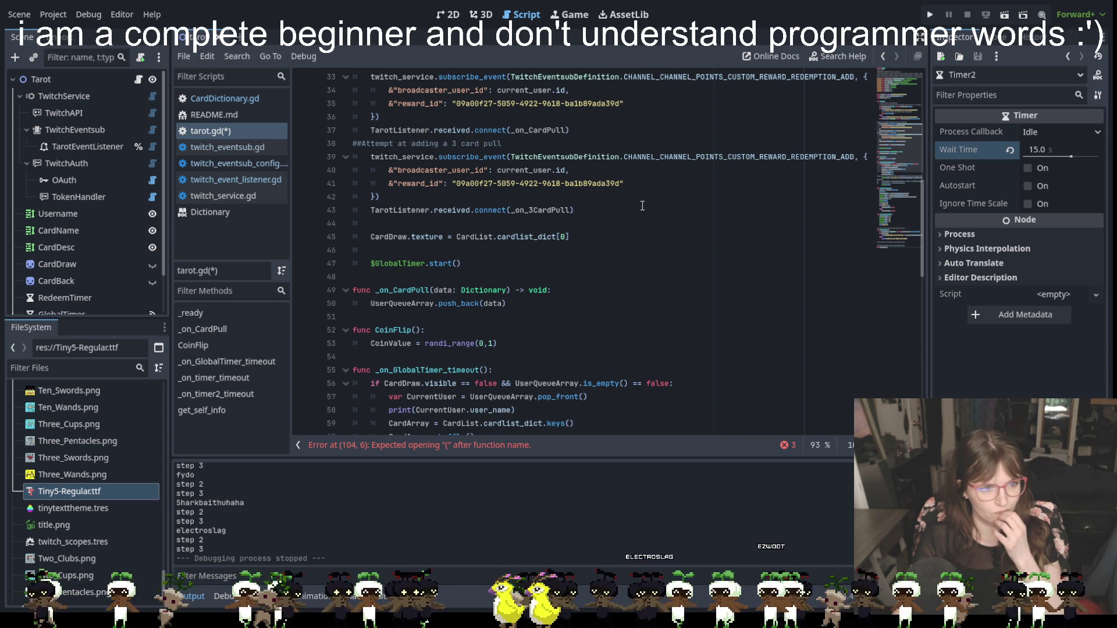
pyautogui.scroll(-15, 643, 206)
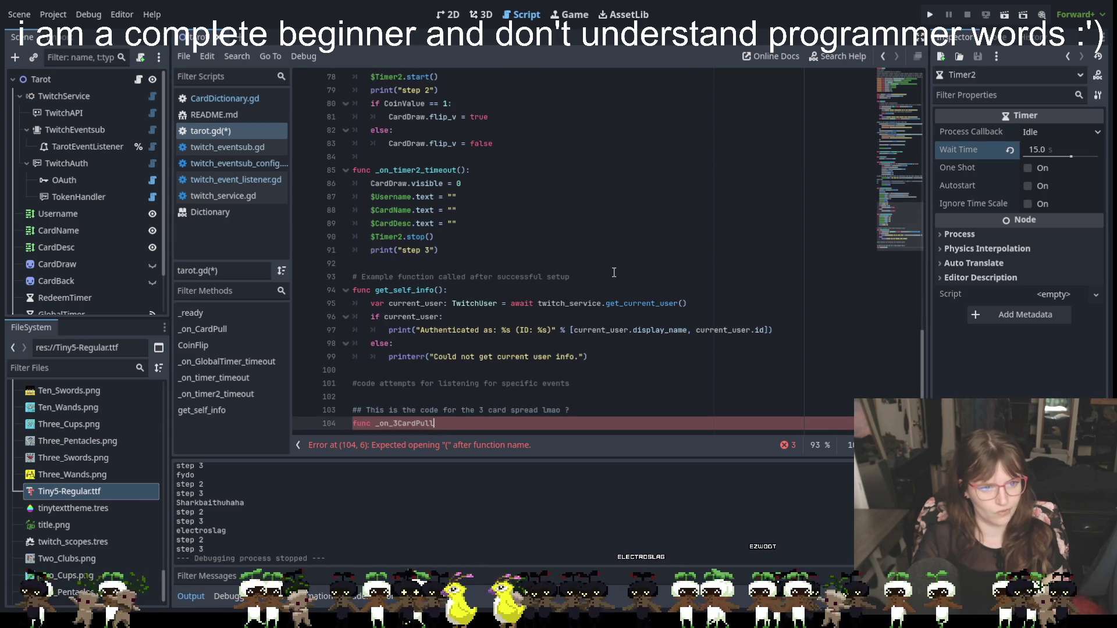
pyautogui.write('()')
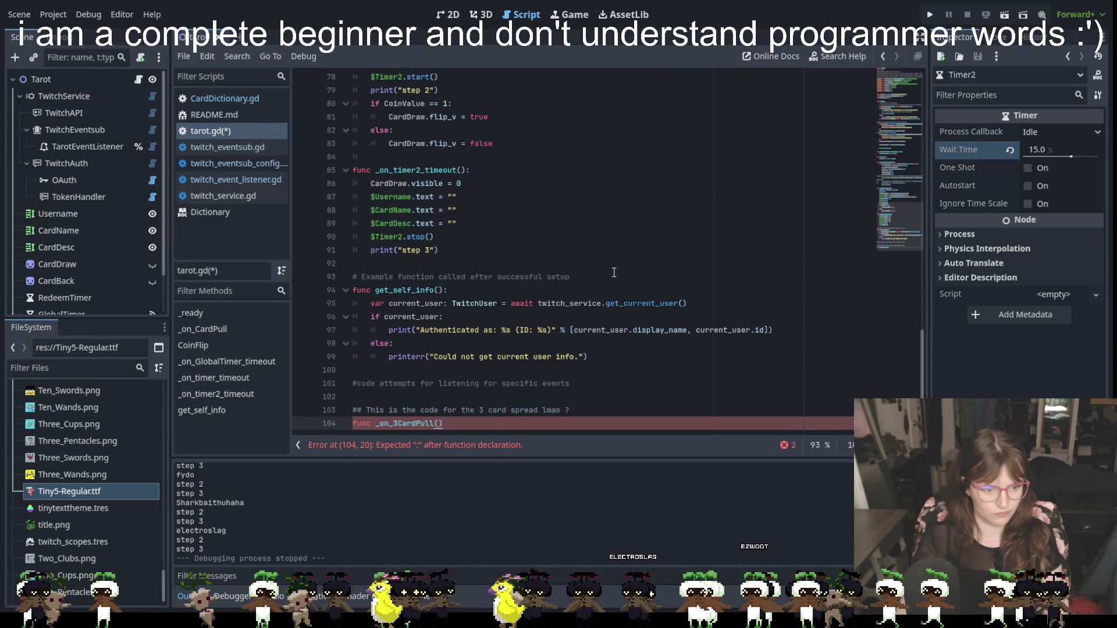
pyautogui.scroll(10, 614, 272)
pyautogui.scroll(4, 614, 272)
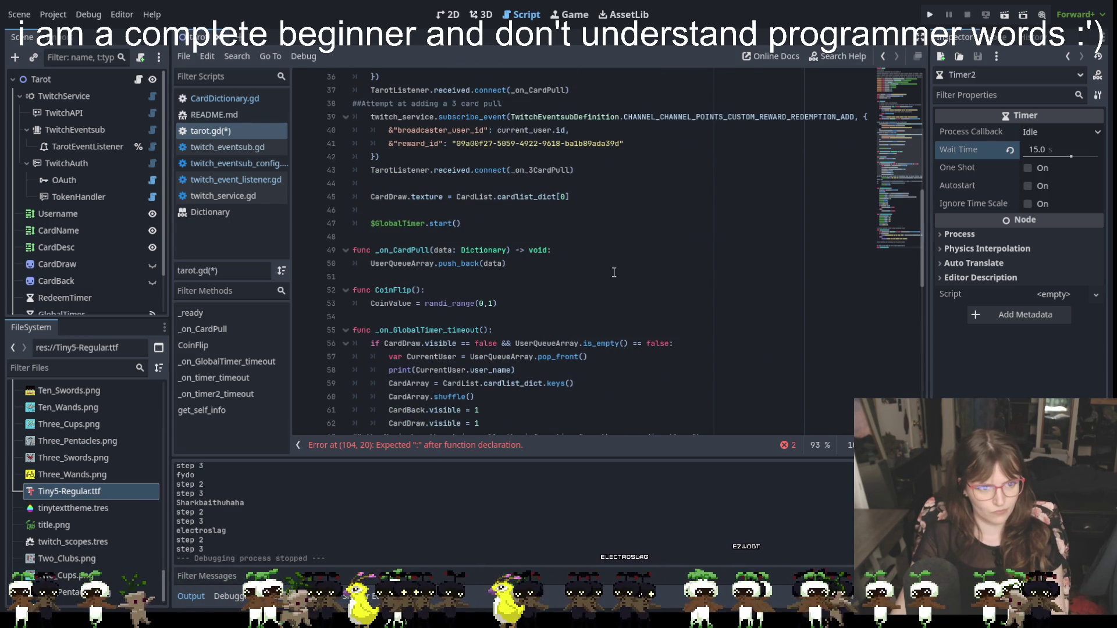
pyautogui.scroll(-8, 614, 272)
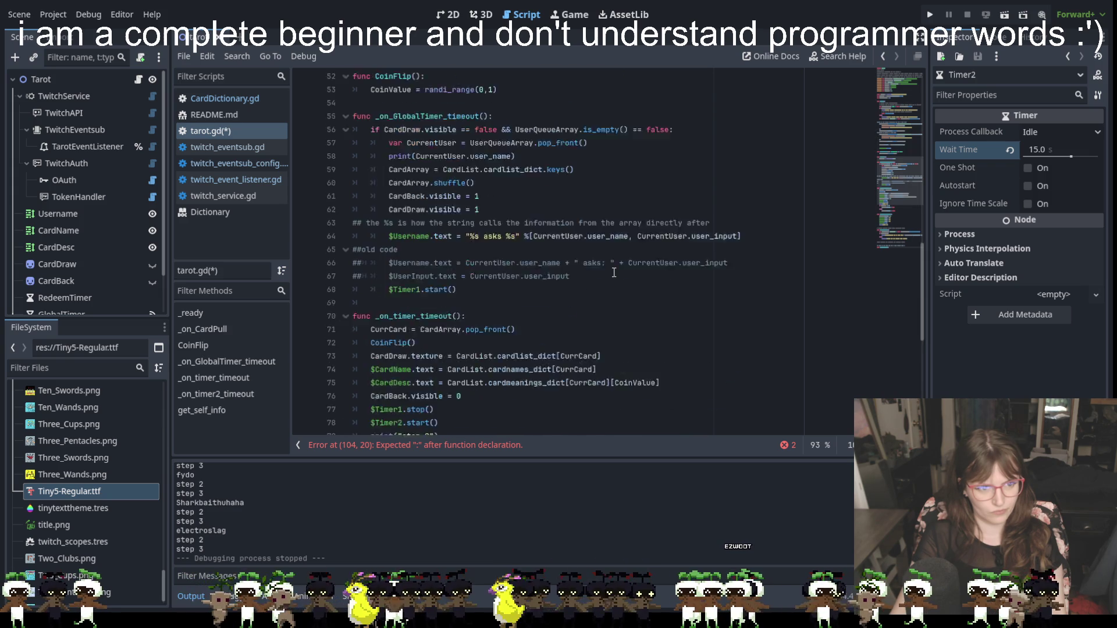
pyautogui.scroll(8, 614, 272)
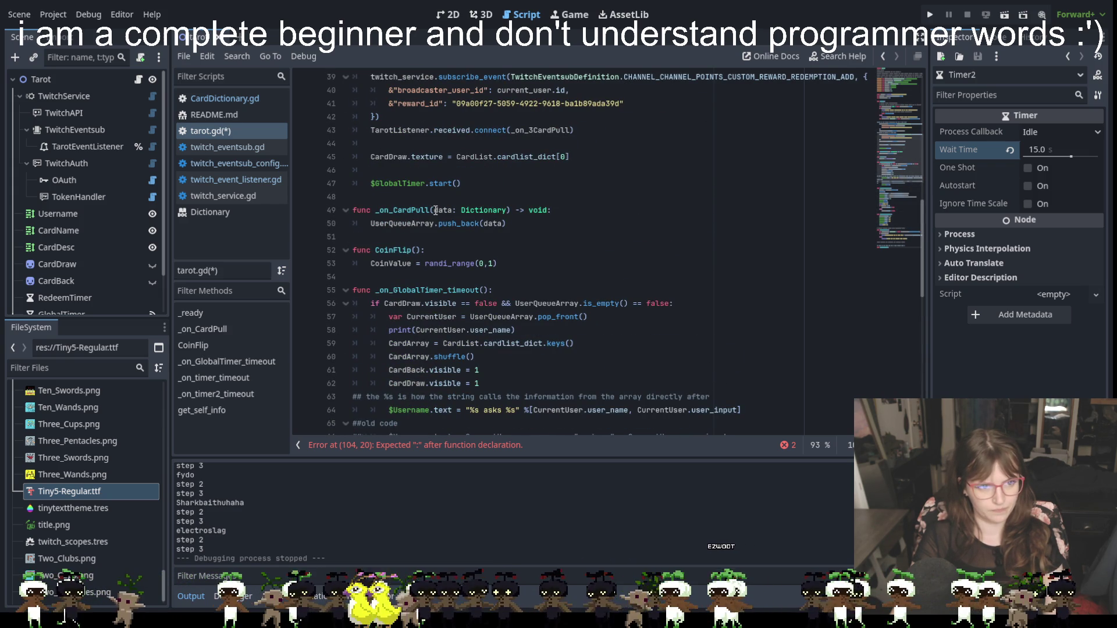
# Select and copy the whole _on_CardPull function.
pyautogui.moveTo(431, 210); pyautogui.dragTo(553, 211)
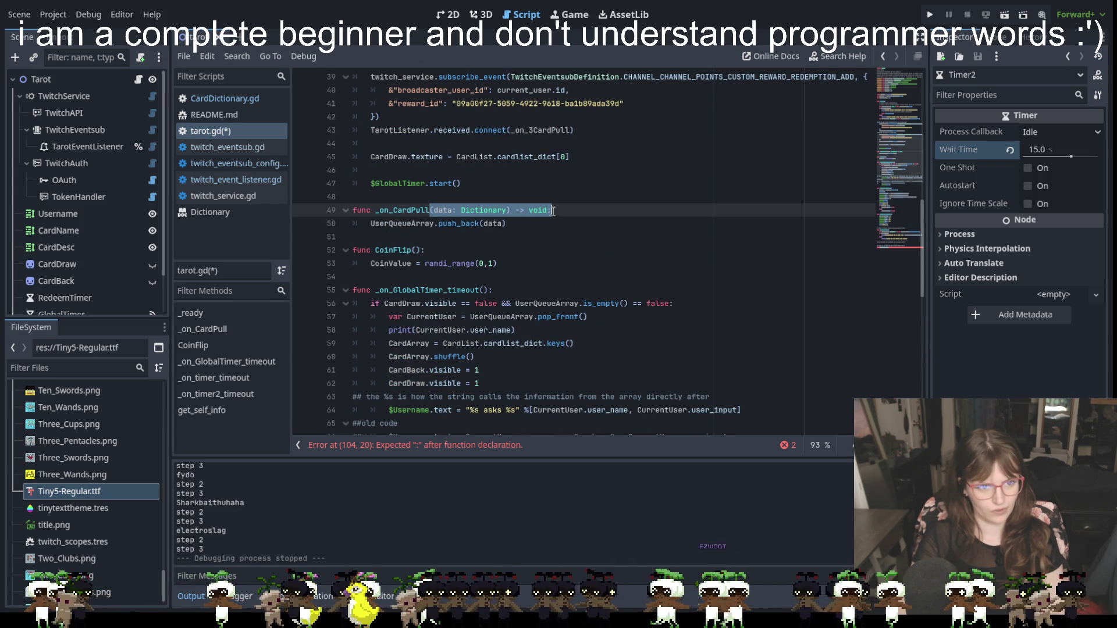
pyautogui.click(557, 224)
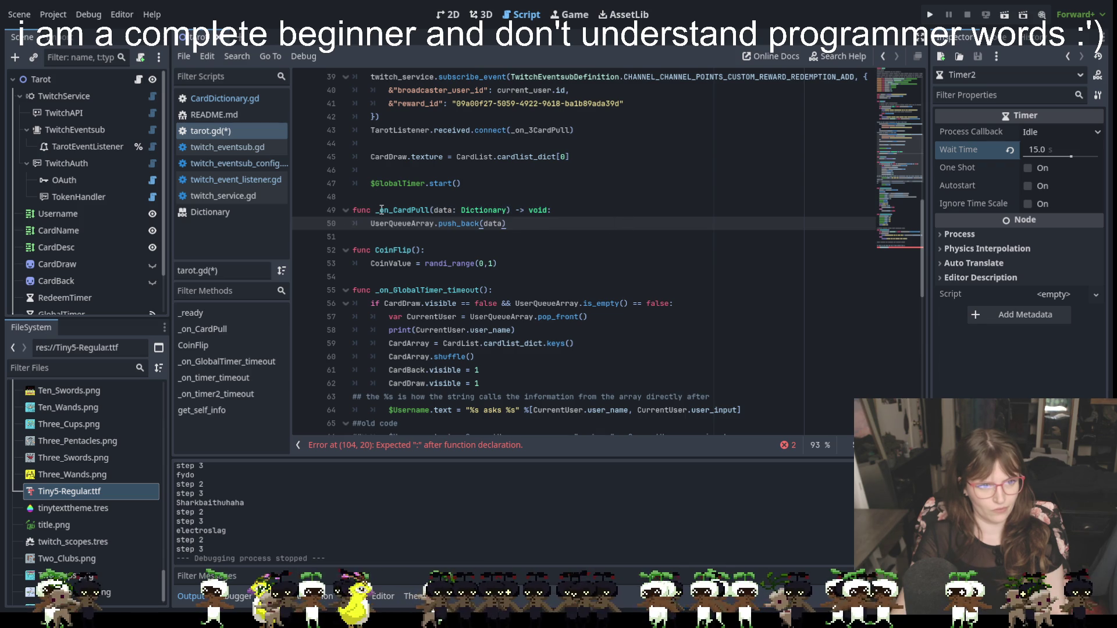
pyautogui.click(344, 210)
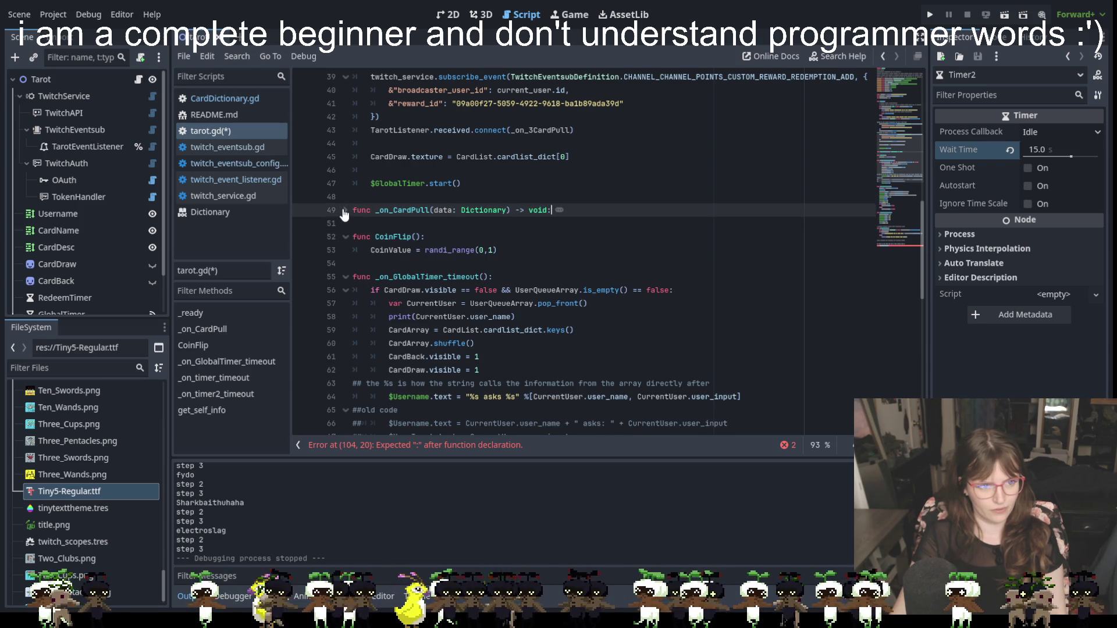
pyautogui.click(345, 210)
pyautogui.keyDown('shift'); pyautogui.click(337, 195); pyautogui.keyUp('shift')
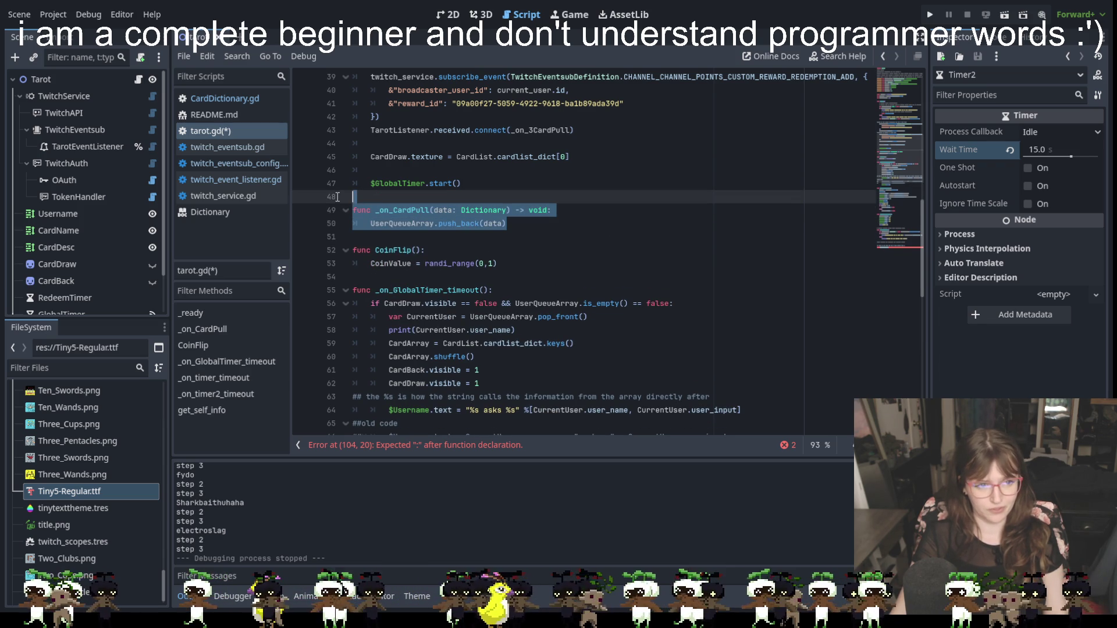
pyautogui.keyDown('shift'); pyautogui.click(339, 210); pyautogui.keyUp('shift')
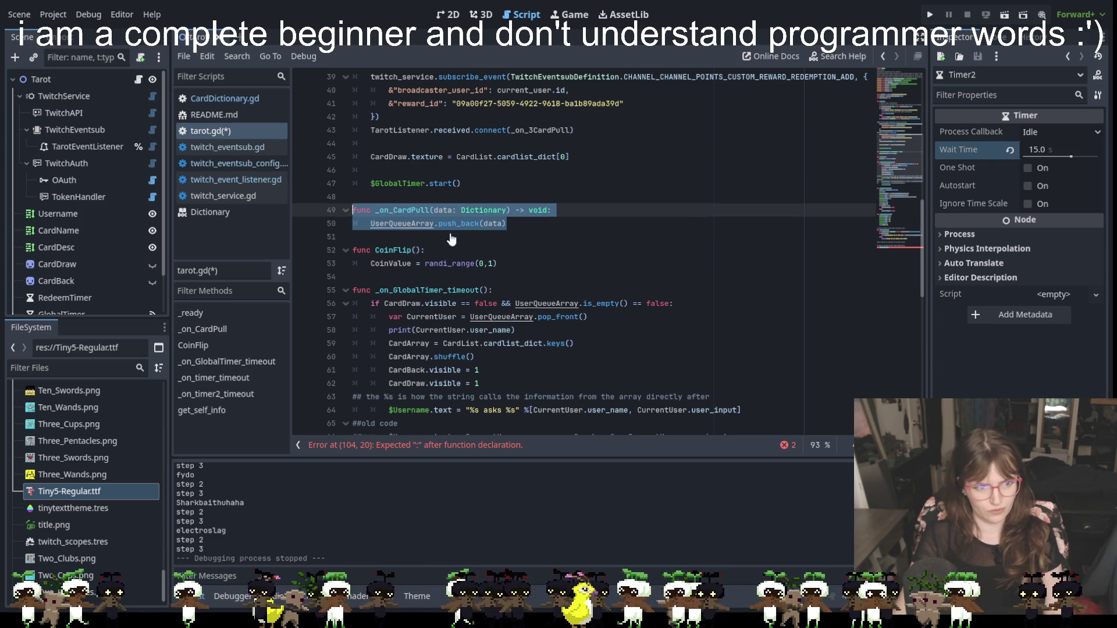
pyautogui.scroll(-10, 472, 411)
# Replace the unfinished header with the pasted function and rename it _on_3CardPull.
pyautogui.click(459, 423)
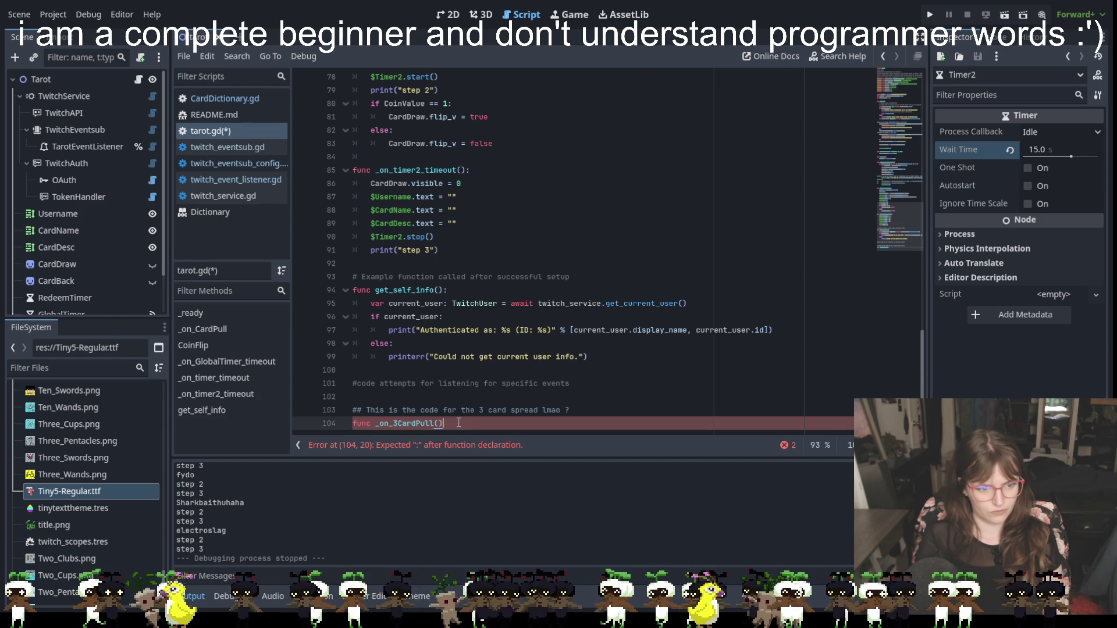
pyautogui.press('BackSpace')
pyautogui.press('BackSpace')
pyautogui.press('BackSpace')
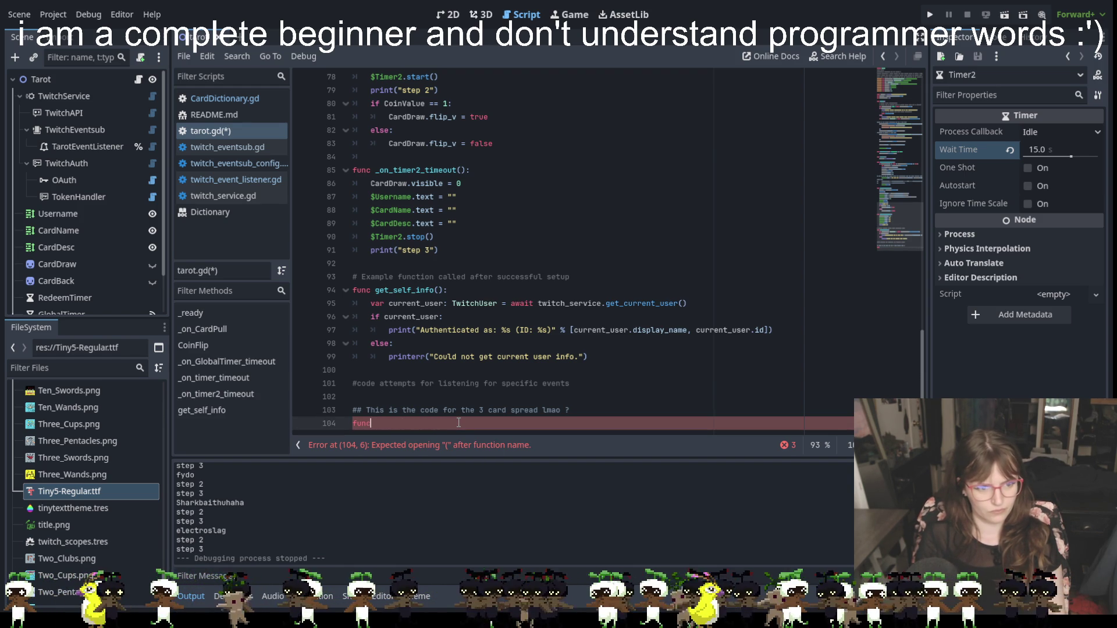
pyautogui.press('BackSpace')
pyautogui.press('BackSpace')
pyautogui.hotkey('ctrl', 'v')
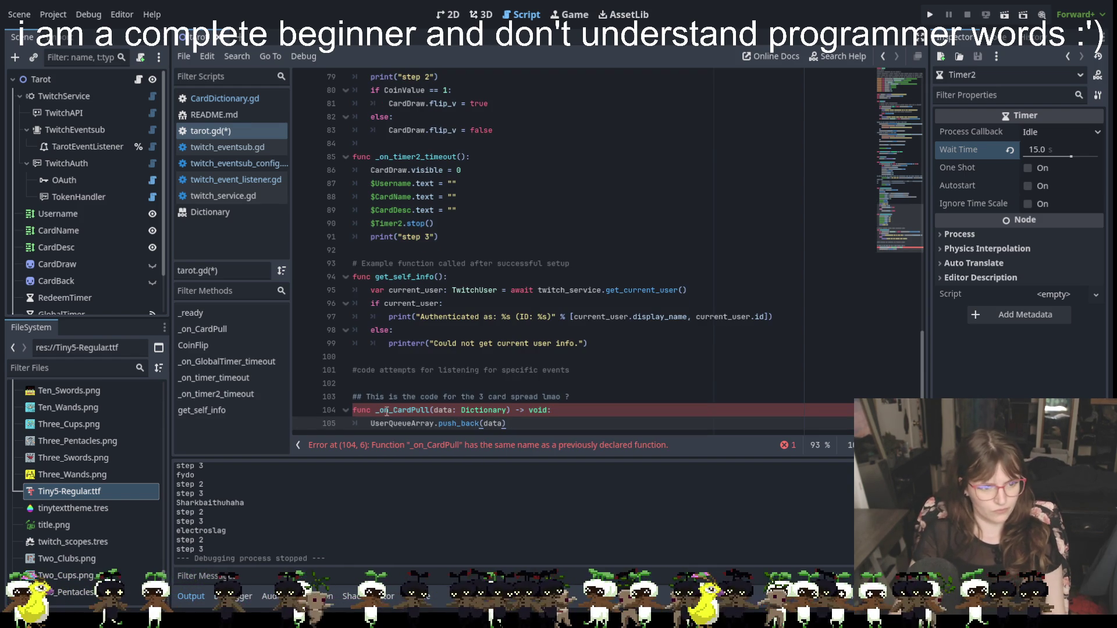
pyautogui.click(394, 411)
pyautogui.write('3')
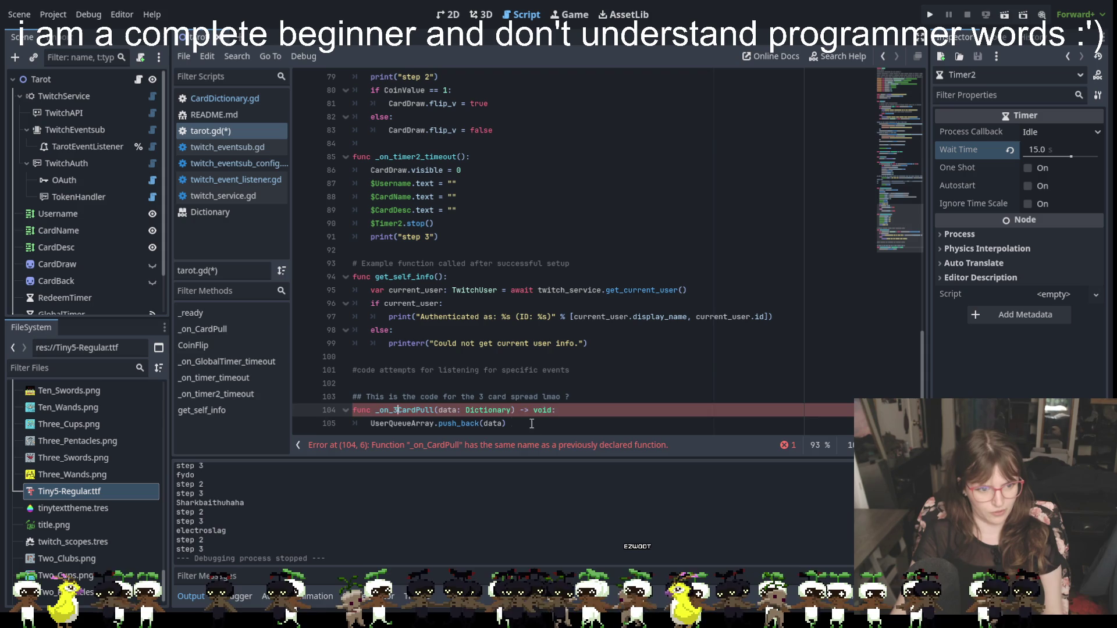
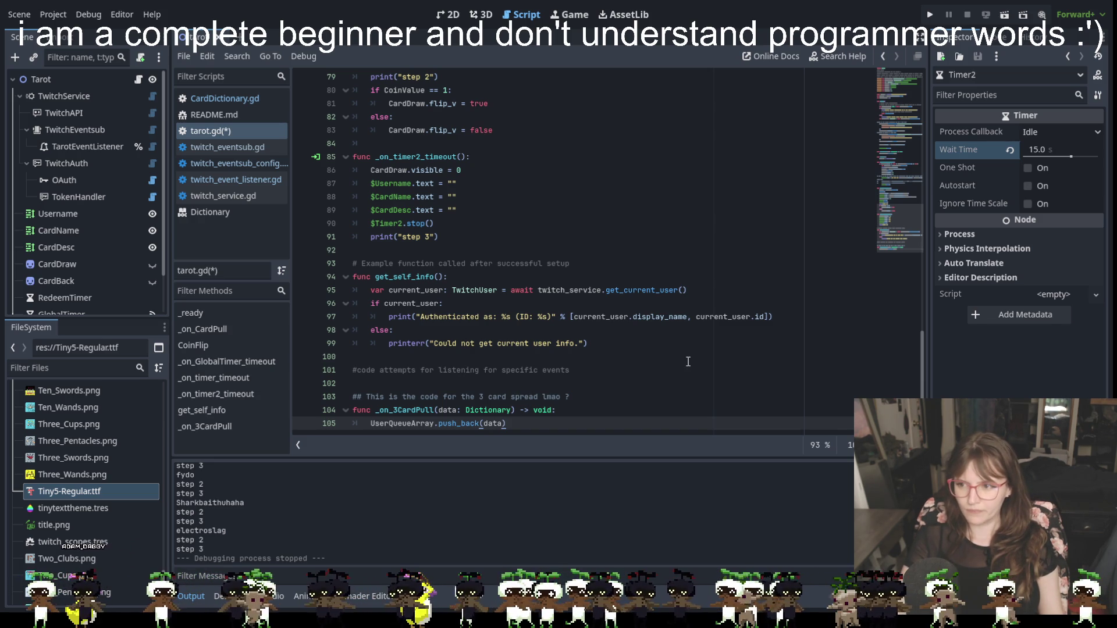
# Scroll tarot.gd, then read through the twitch_eventsub.gd script.
pyautogui.click(598, 359)
pyautogui.scroll(15, 540, 359)
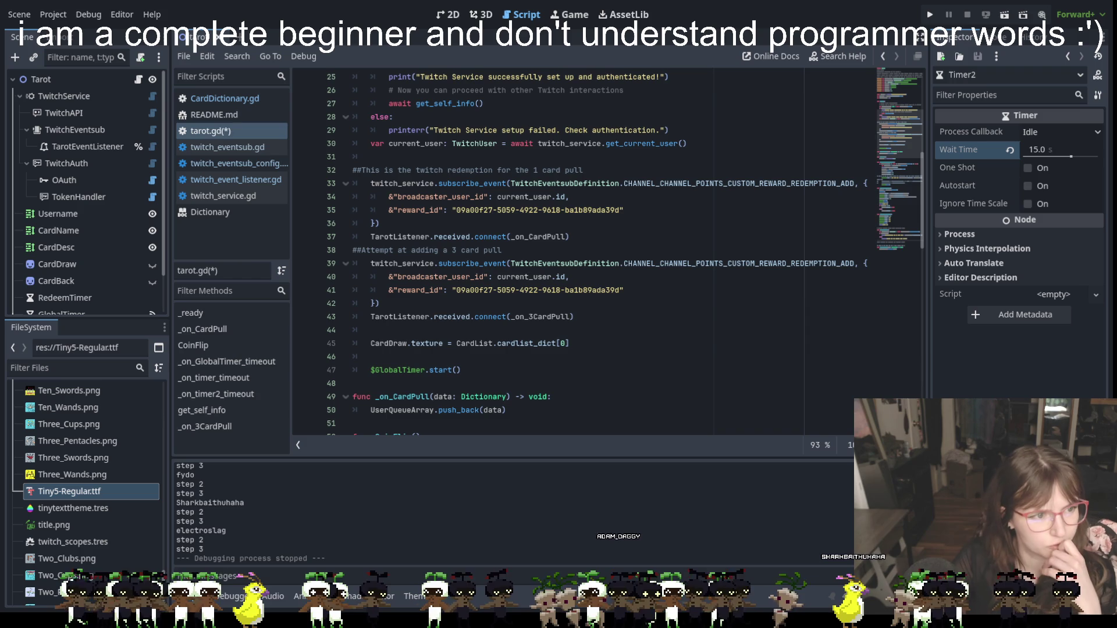
pyautogui.click(225, 147)
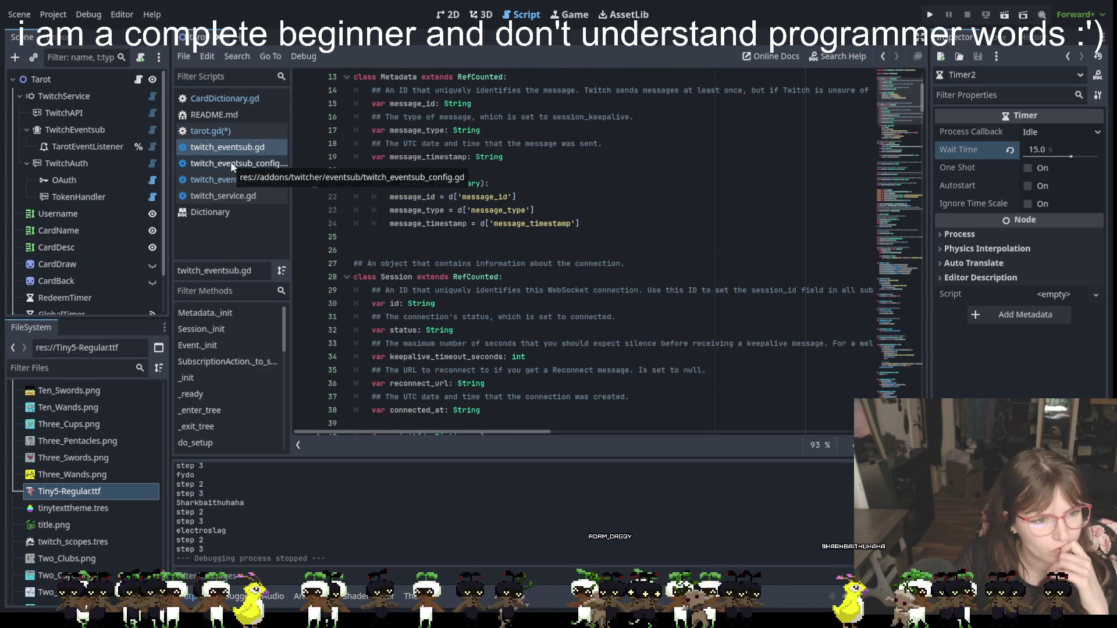
pyautogui.scroll(4, 517, 269)
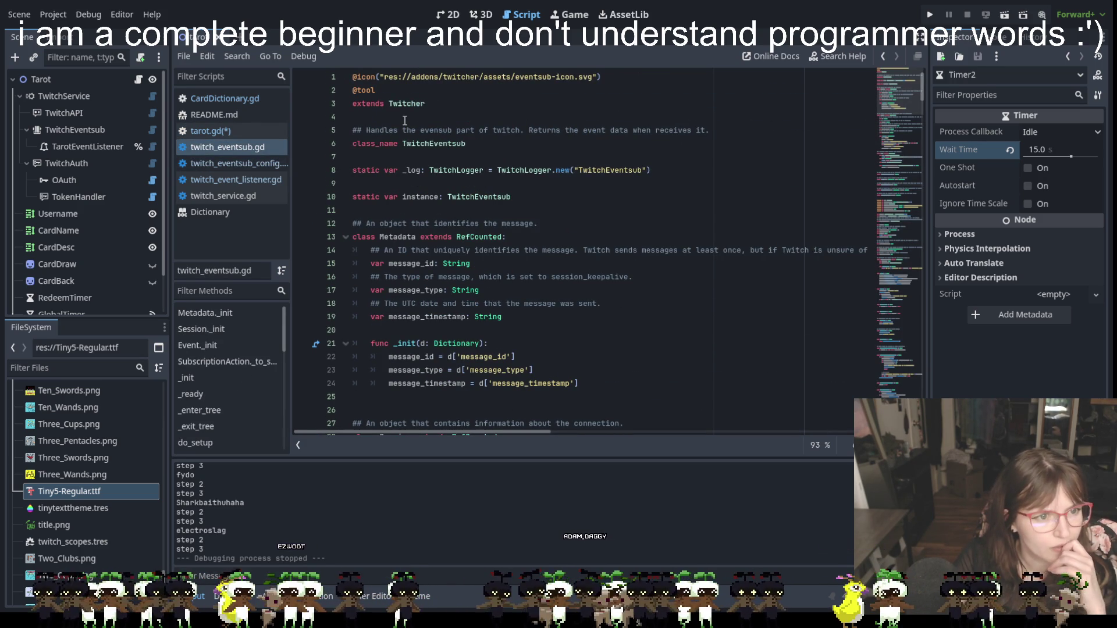
pyautogui.scroll(-3, 474, 175)
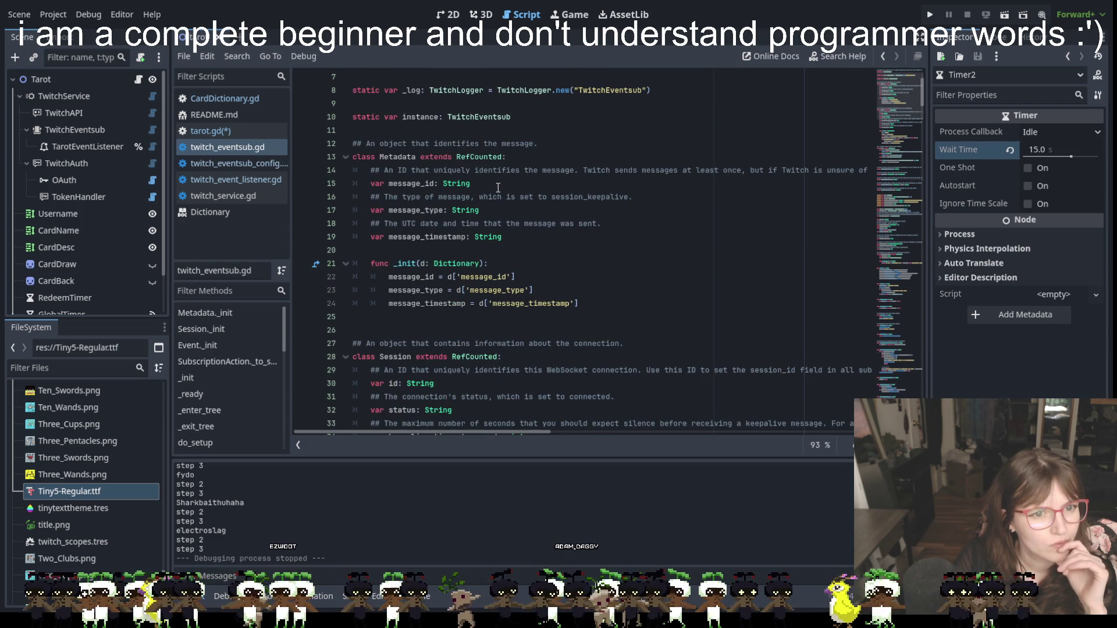
pyautogui.scroll(-10, 498, 187)
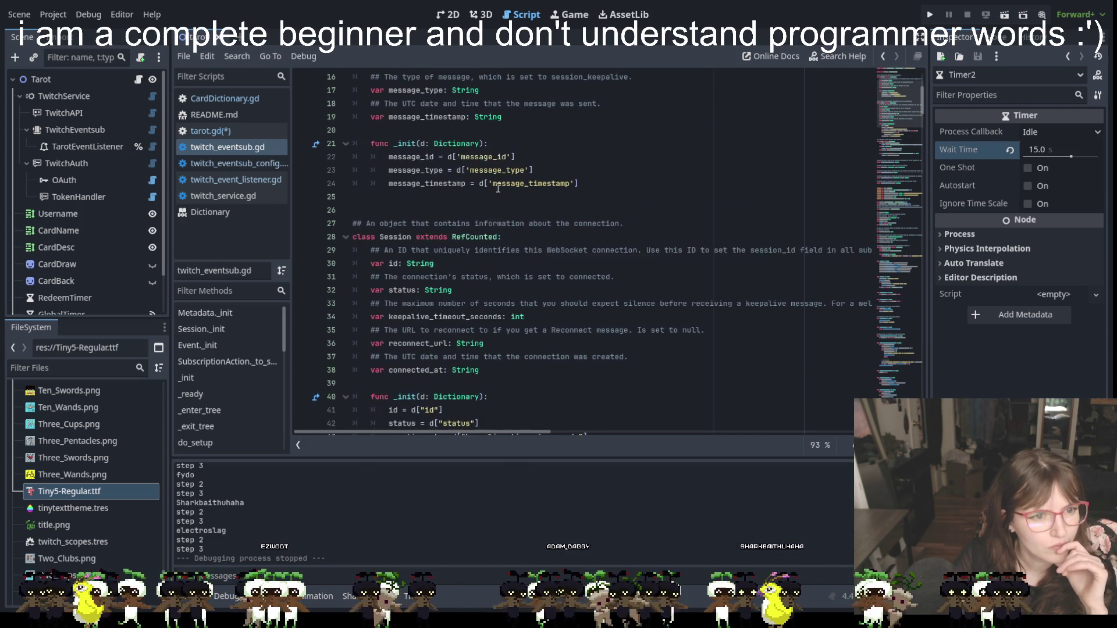
pyautogui.scroll(-3, 498, 187)
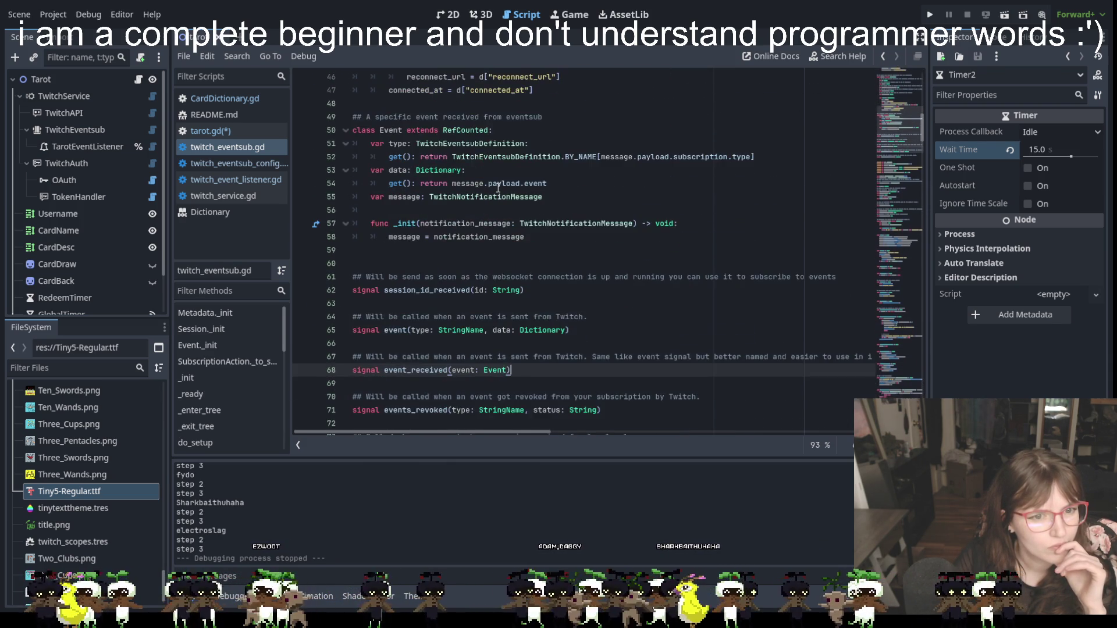
pyautogui.scroll(-14, 498, 187)
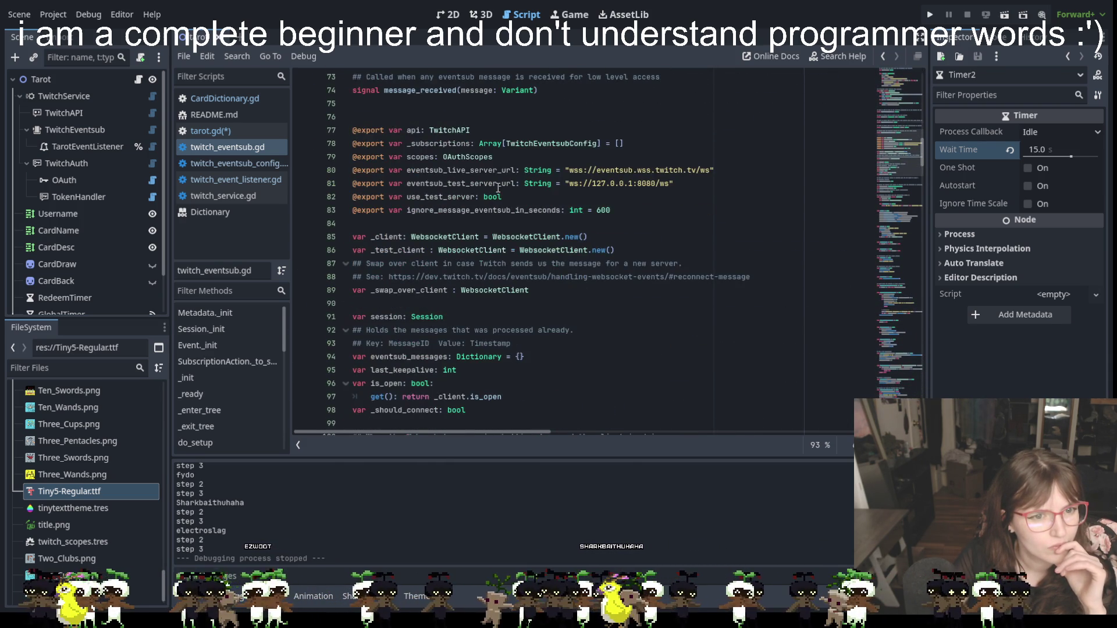
pyautogui.scroll(-9, 499, 188)
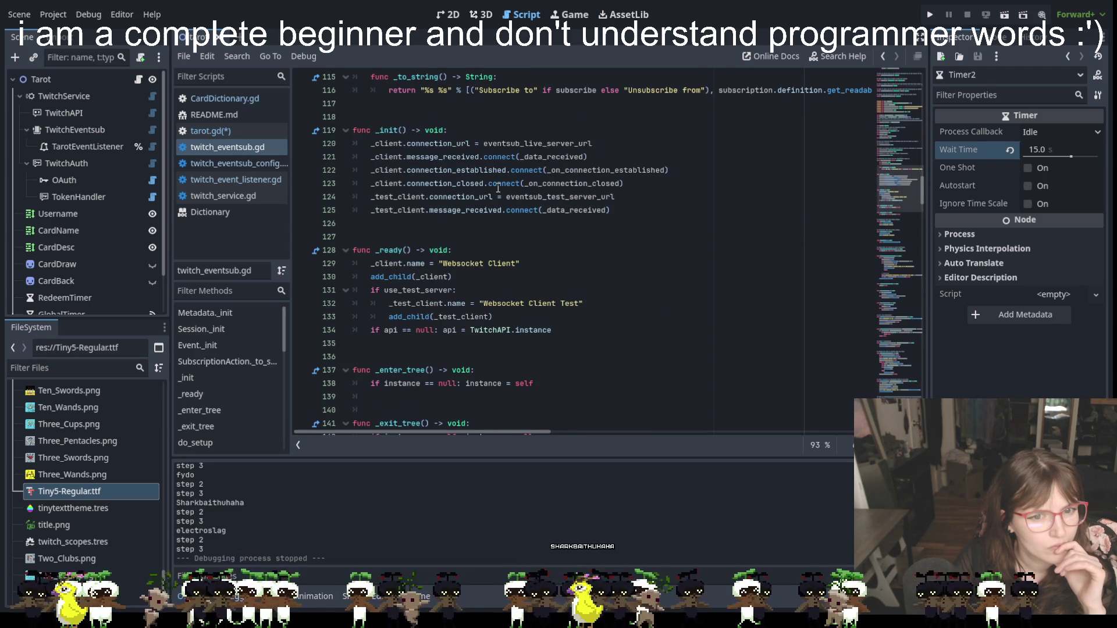
pyautogui.scroll(-13, 498, 188)
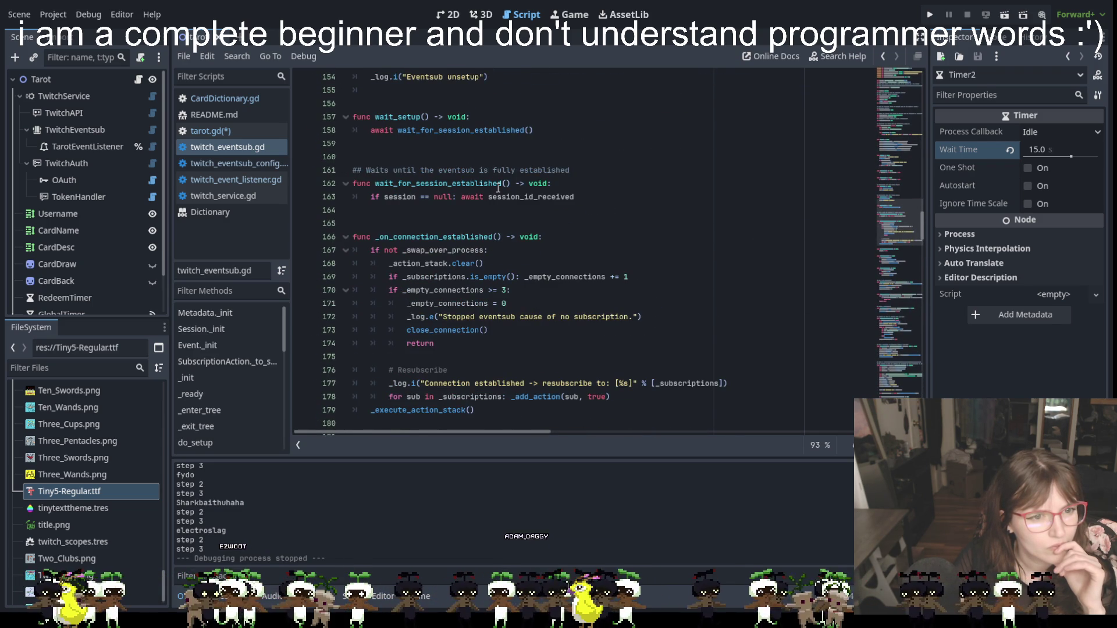
pyautogui.scroll(-2, 498, 188)
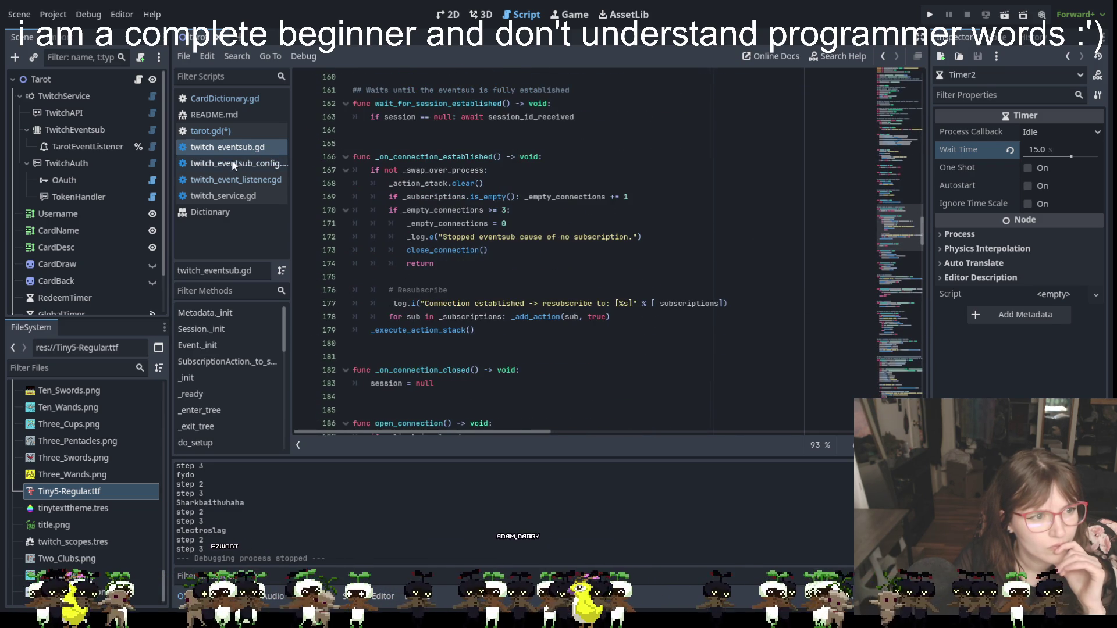
# Check twitch_eventsub_config.gd and twitch_service.gd, return to tarot.gd, and run the overlay project.
pyautogui.click(235, 164)
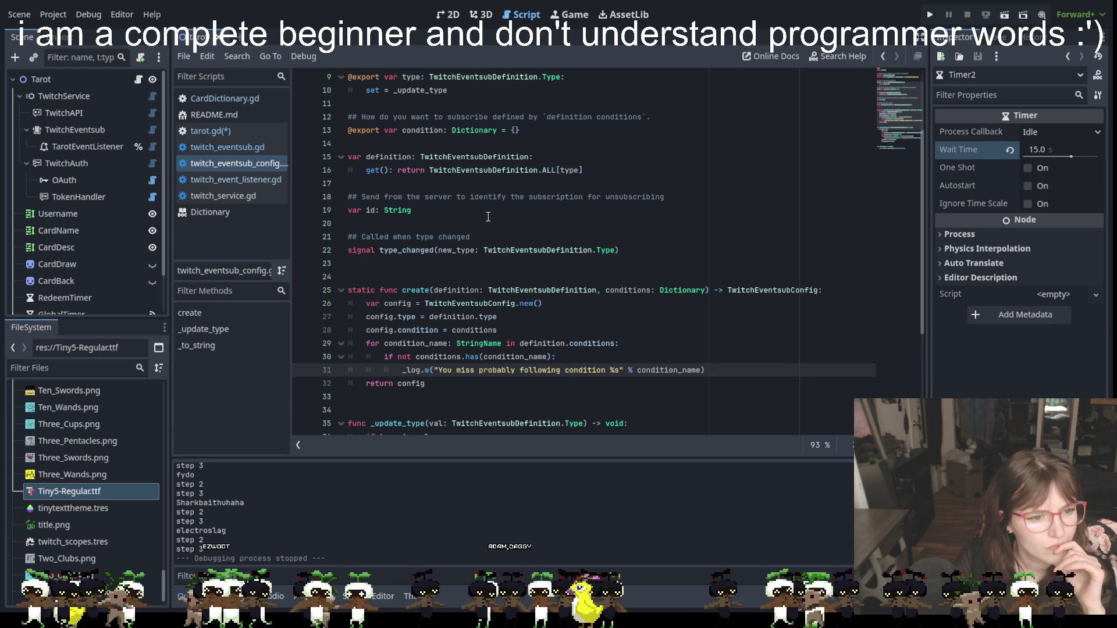
pyautogui.scroll(-4, 488, 217)
pyautogui.click(233, 196)
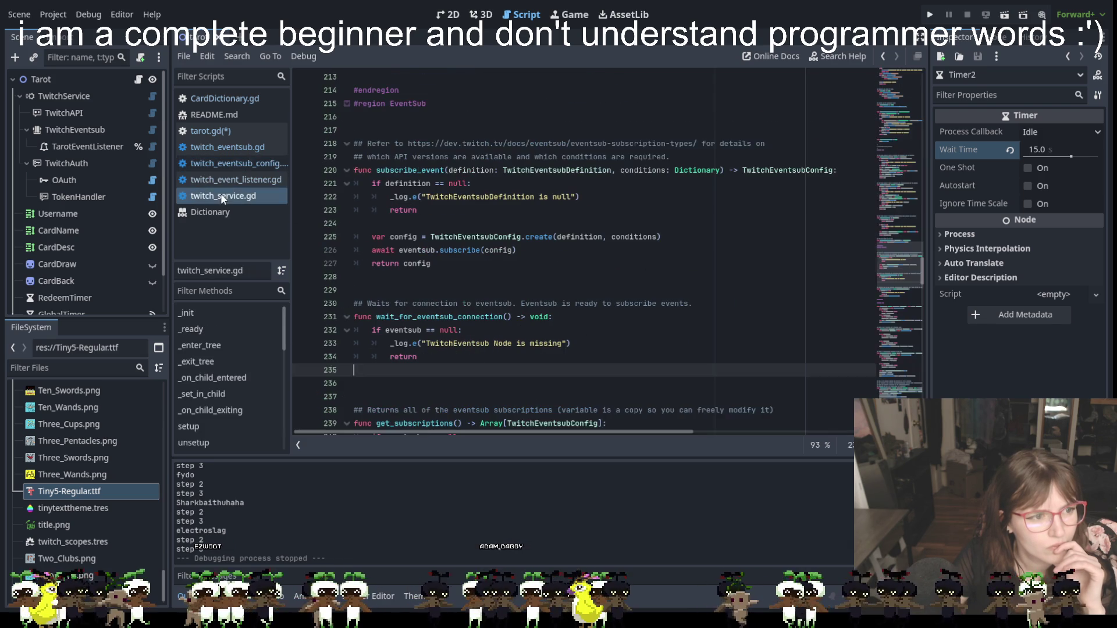
pyautogui.click(225, 132)
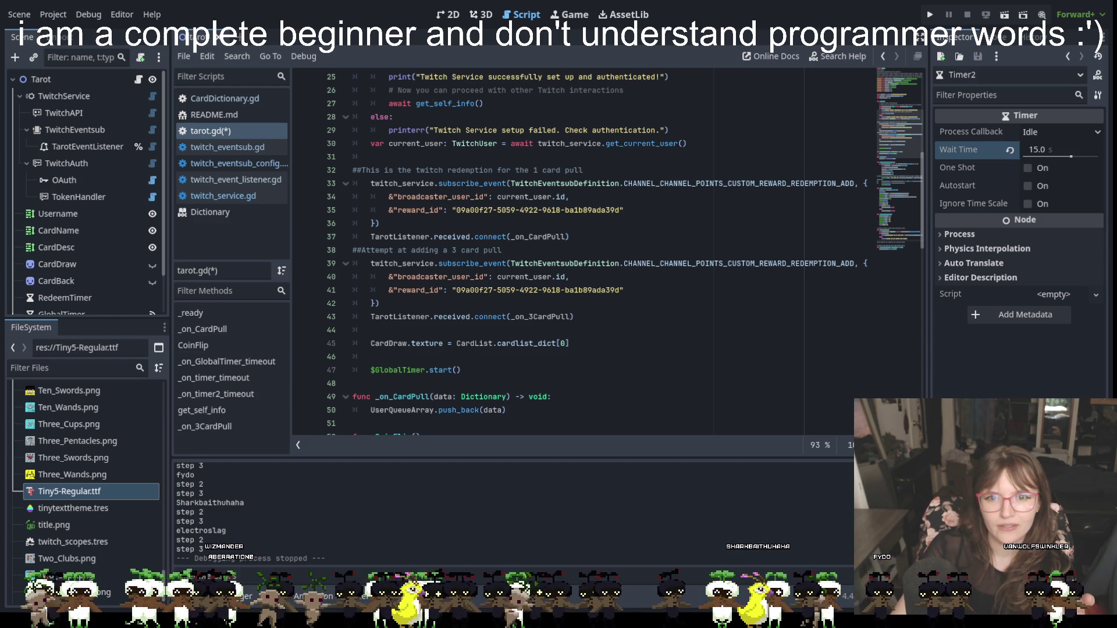
pyautogui.click(937, 15)
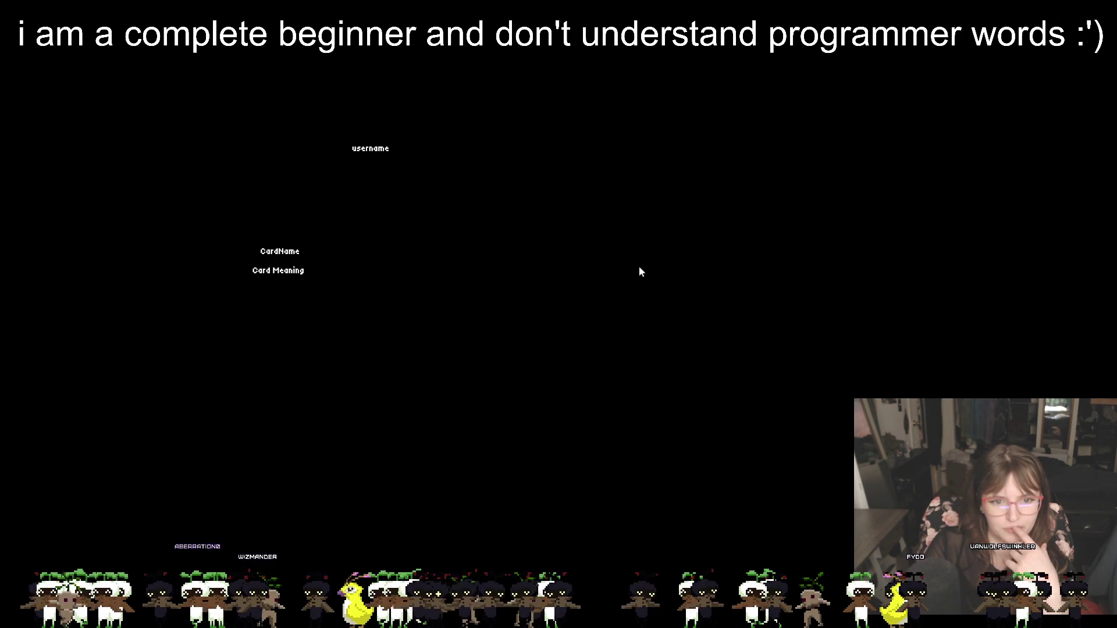
# Return from the game window to the editor and stop the running project with F8.
pyautogui.hotkey('alt', 'Tab')
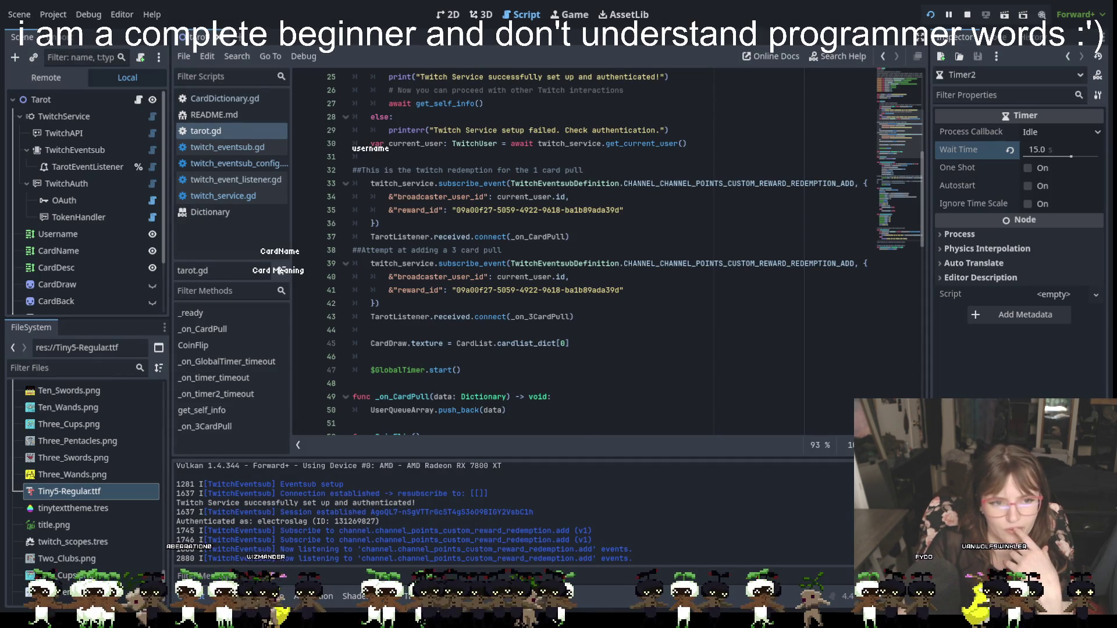
pyautogui.press('F8')
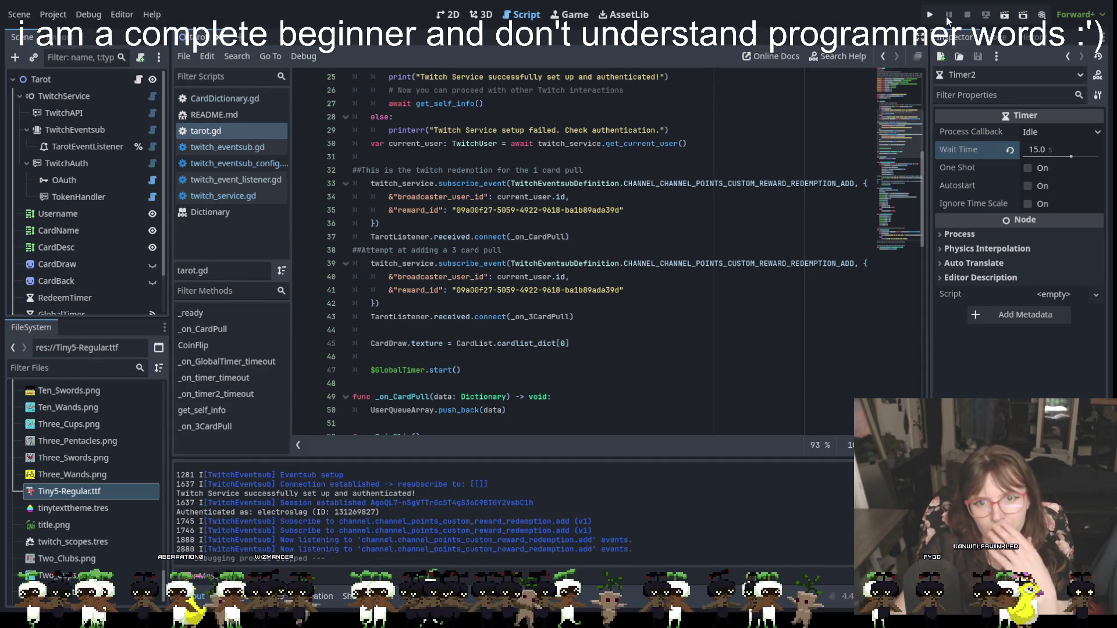
pyautogui.scroll(-5, 491, 331)
# Comment out lines 104 and 105 of the _on_3CardPull function with #.
pyautogui.scroll(-13, 491, 331)
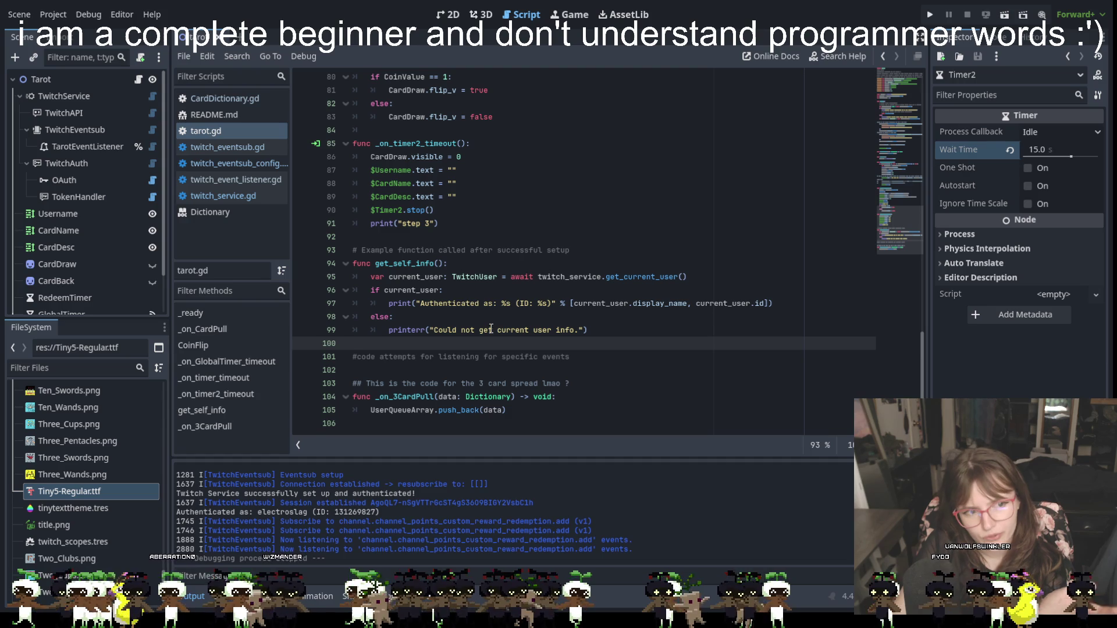
pyautogui.click(550, 367)
pyautogui.click(345, 397)
pyautogui.click(524, 409)
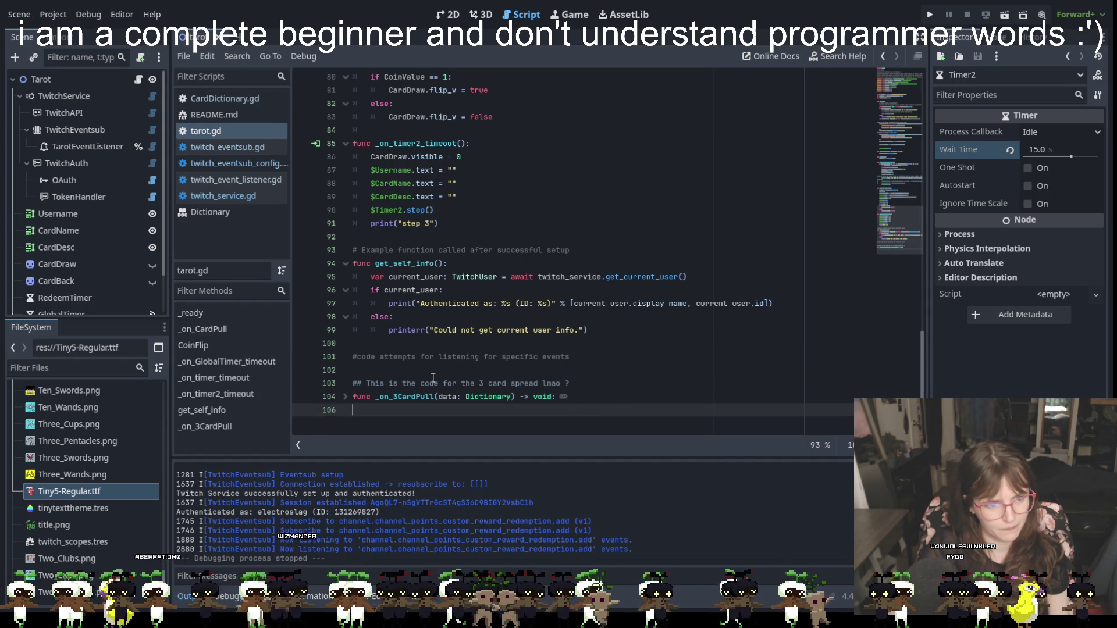
pyautogui.click(345, 398)
pyautogui.click(353, 396)
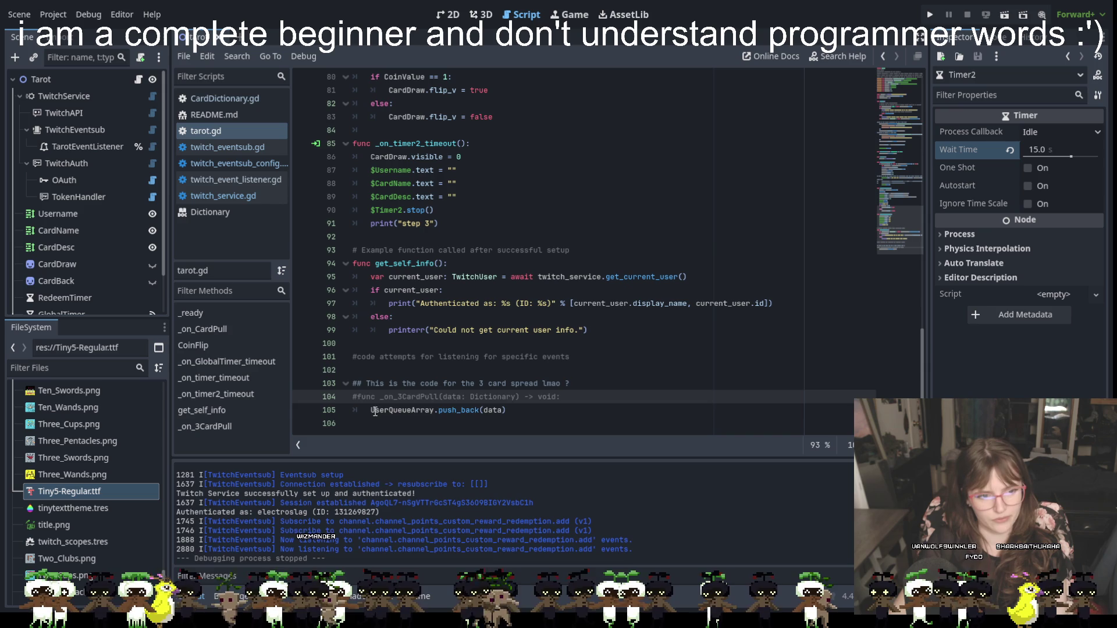
pyautogui.write('#')
pyautogui.click(357, 411)
pyautogui.write('#')
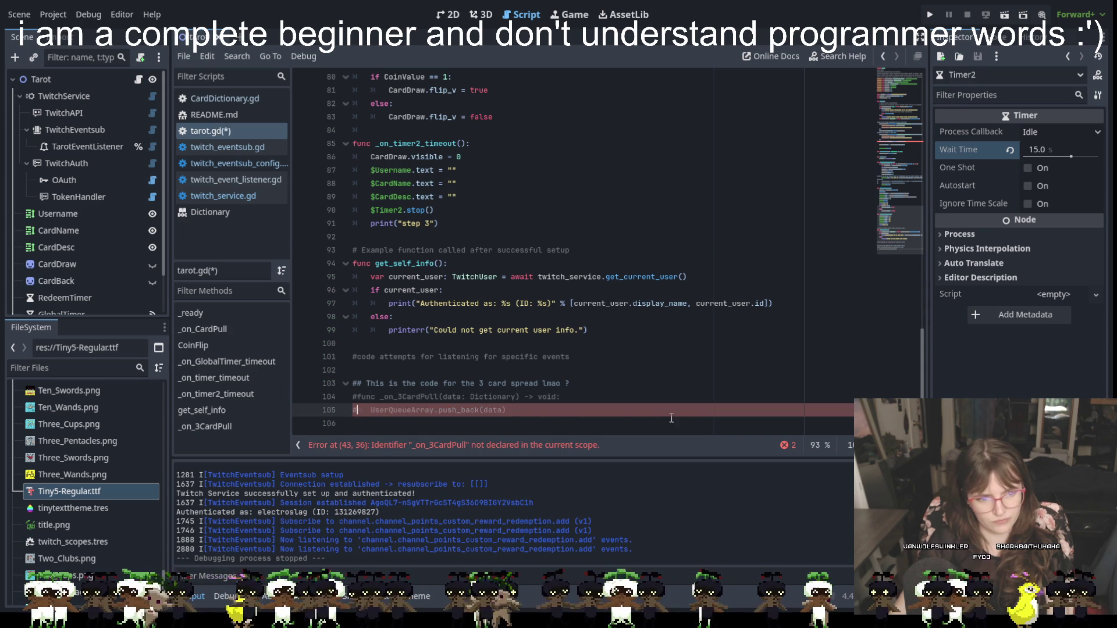
# Comment out line 43's _on_3CardPull connection after the parser error, stop, and rerun the project.
pyautogui.click(930, 14)
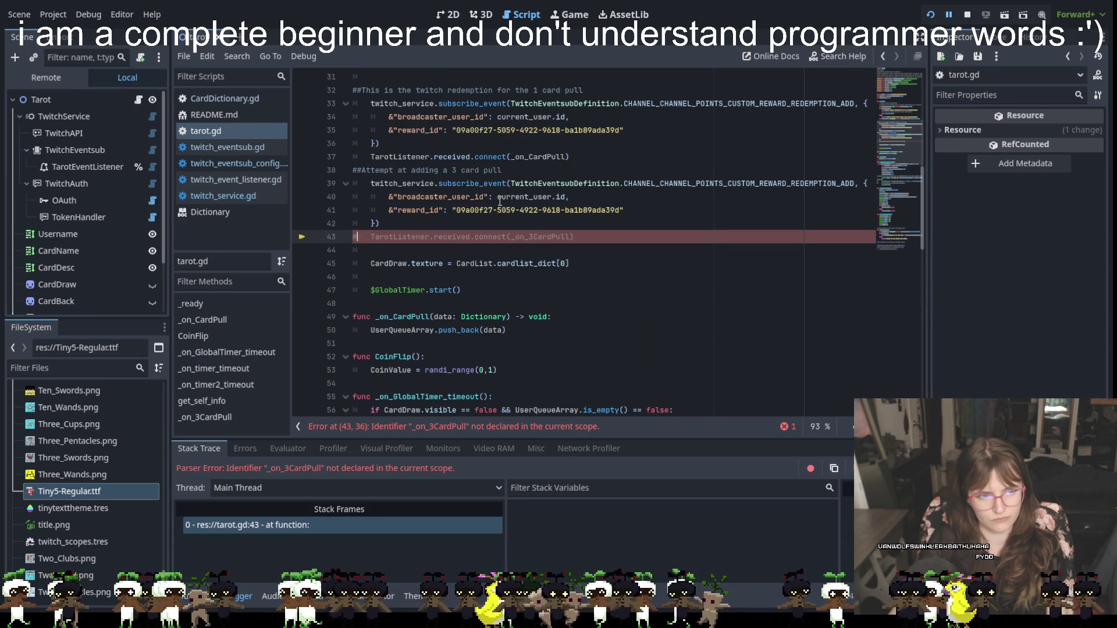
pyautogui.write('#')
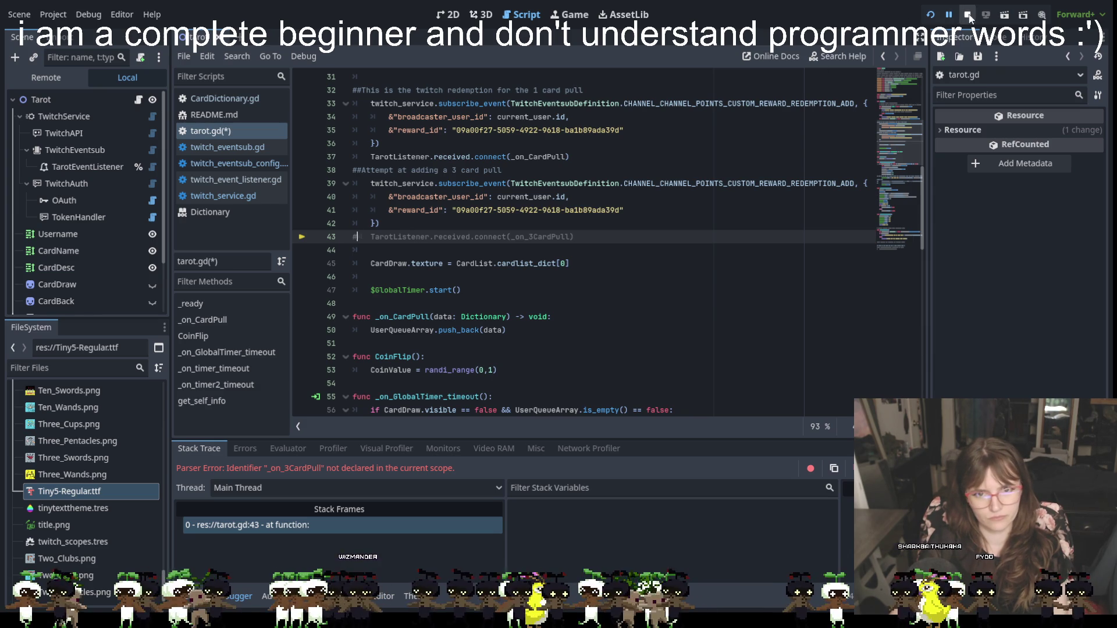
pyautogui.click(968, 15)
pyautogui.click(932, 15)
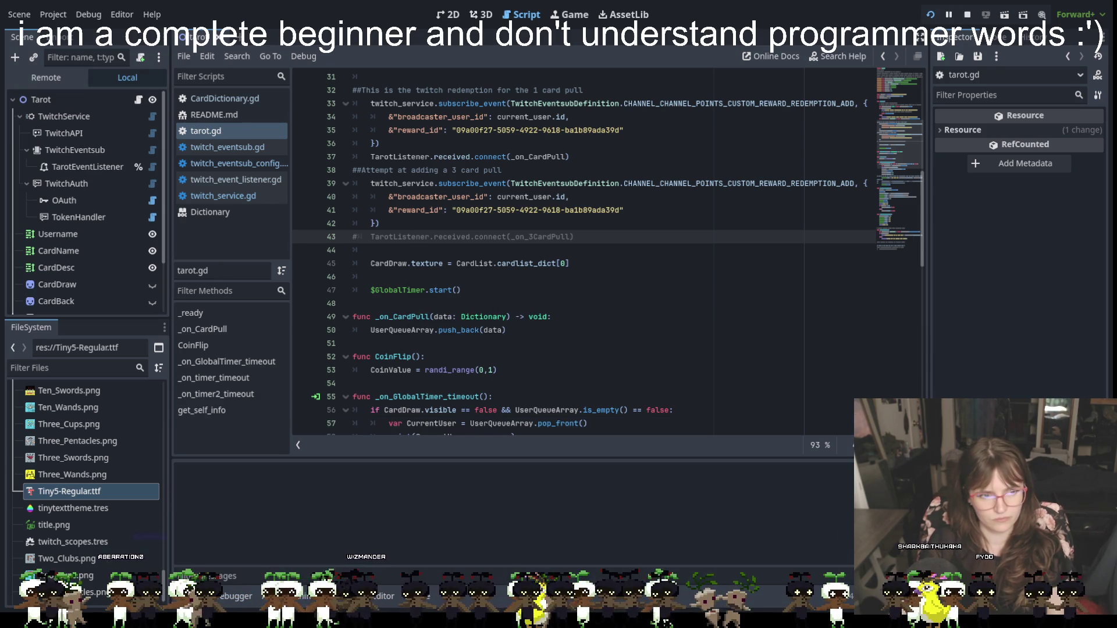